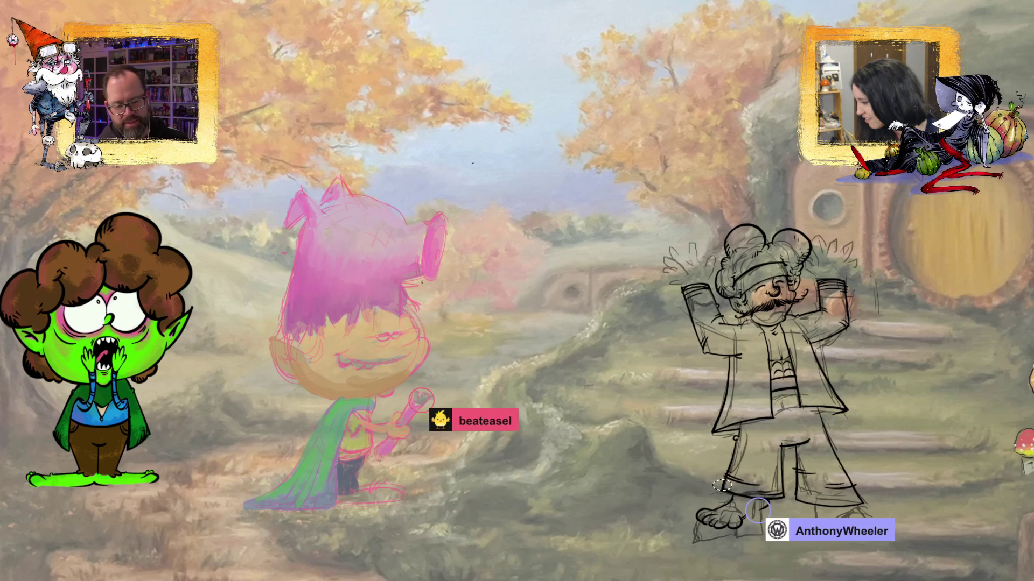
# - Ink the mustached figure's right foot with a black line stroke
pyautogui.moveTo(840, 516); pyautogui.dragTo(886, 531)
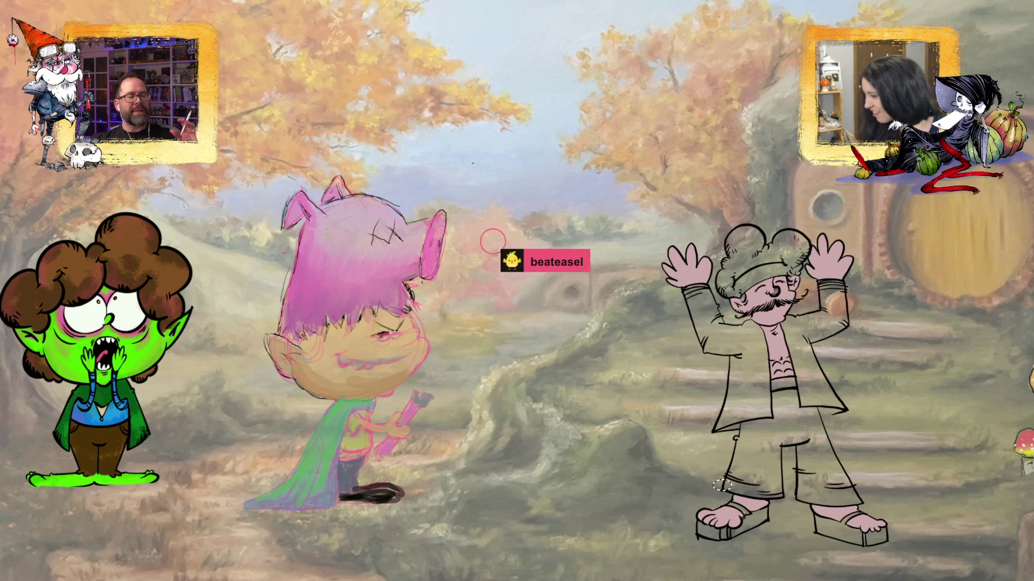
# - Add a stroke on the pig-eared character's face
pyautogui.moveTo(469, 315)
pyautogui.mouseDown()
pyautogui.moveTo(476, 303)
pyautogui.moveTo(496, 329)
pyautogui.mouseUp()
# - Undo the stray zigzag stroke on the pig-eared character's face
pyautogui.hotkey('ctrl', 'z')
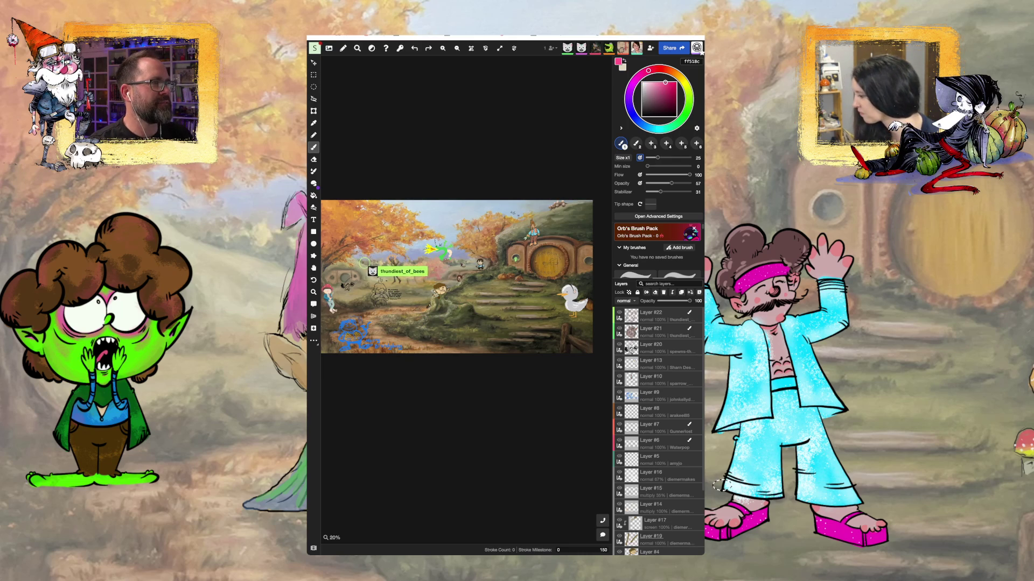
pyautogui.scroll(8, 360, 291)
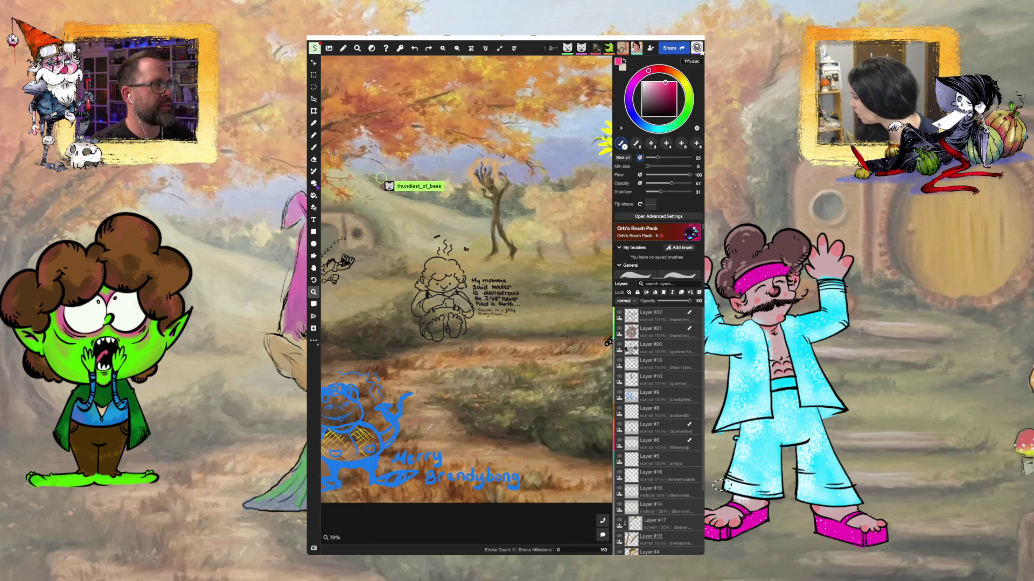
pyautogui.hscroll(-5, 466, 299)
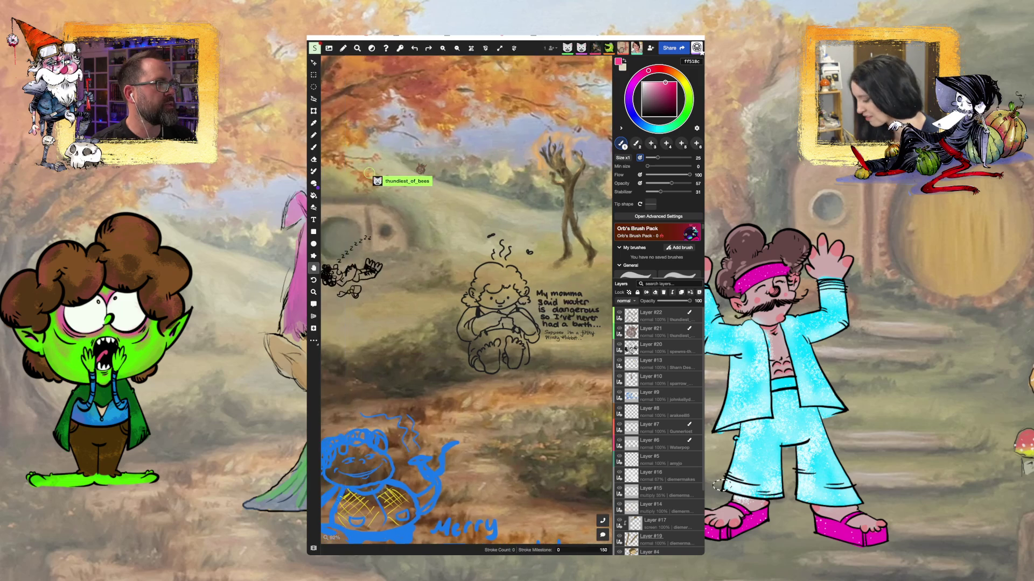
pyautogui.scroll(1, 466, 300)
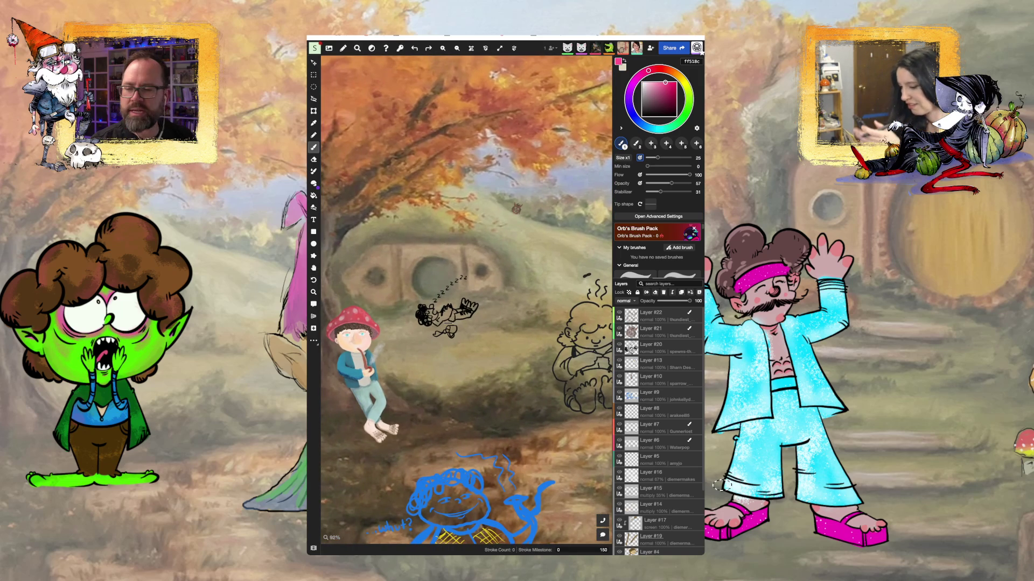
pyautogui.scroll(4, 436, 329)
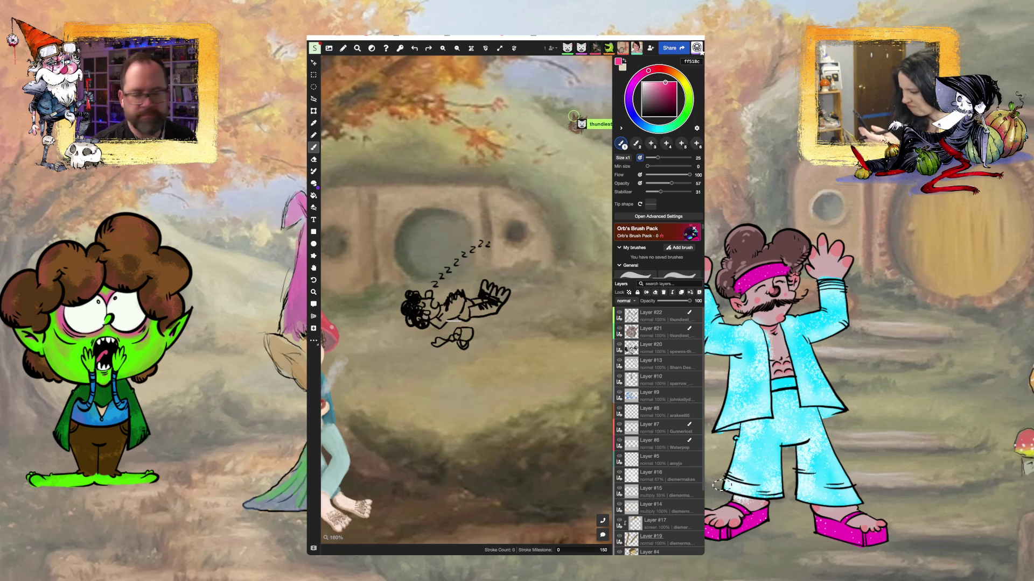
pyautogui.hotkey('ctrl', '0')
pyautogui.hotkey('ctrl', '-')
pyautogui.press('b')
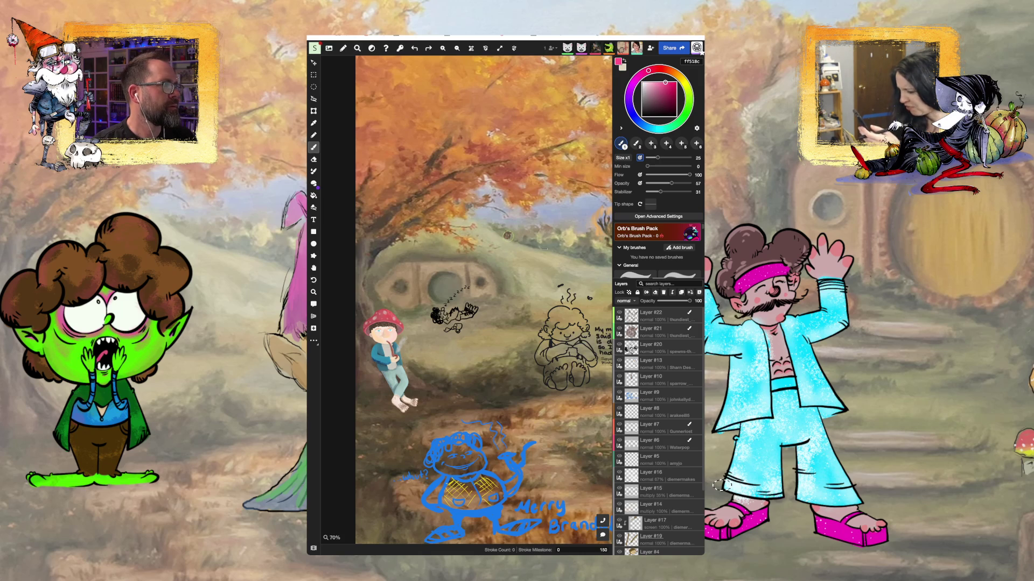
pyautogui.scroll(5, 507, 235)
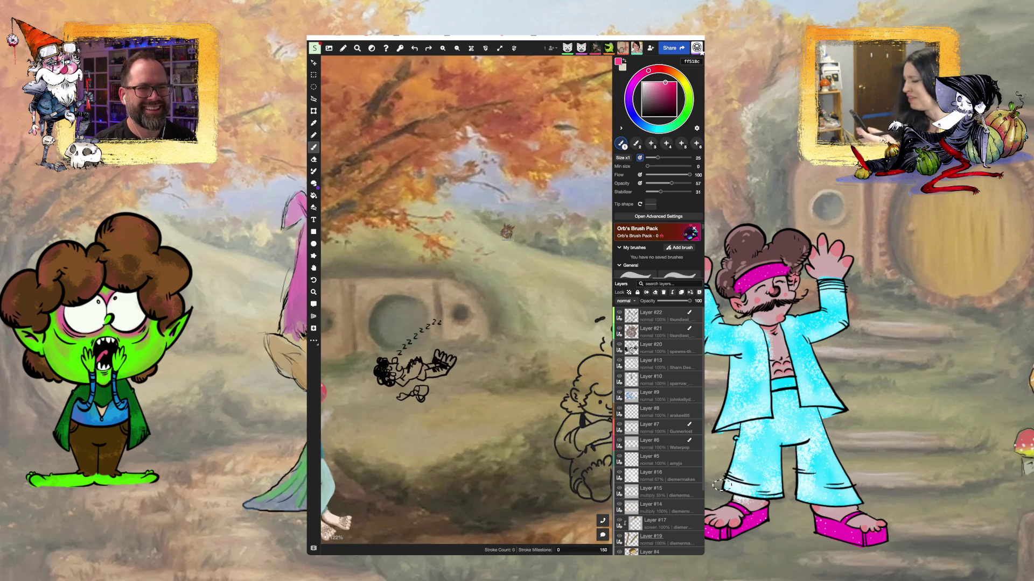
pyautogui.scroll(10, 507, 233)
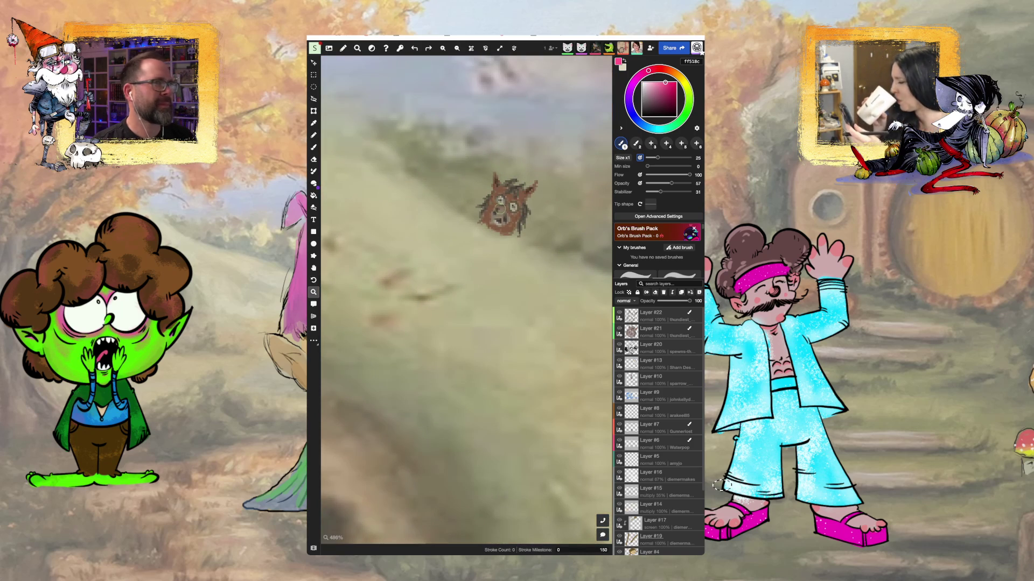
pyautogui.scroll(1, 500, 218)
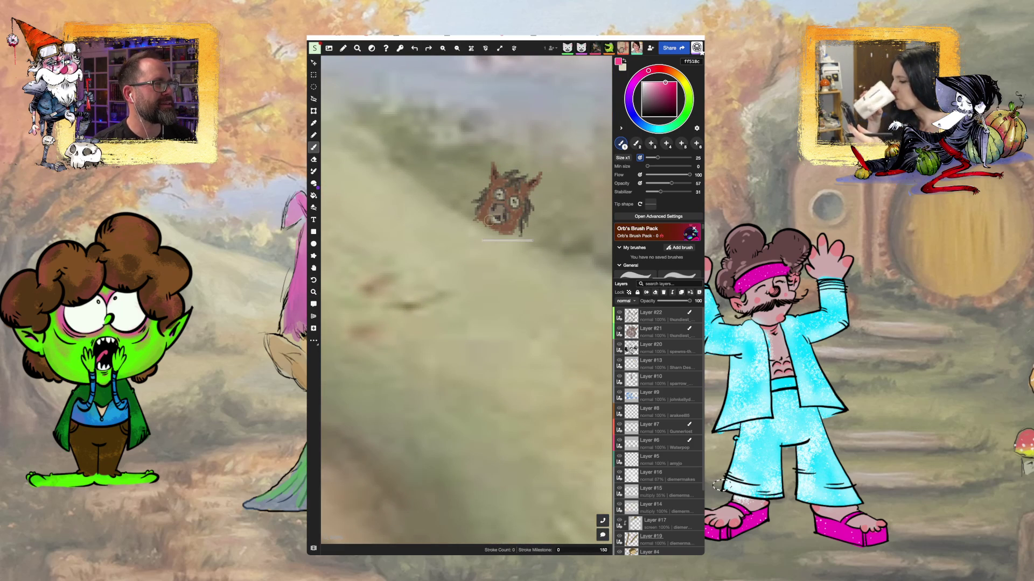
pyautogui.scroll(-10, 504, 218)
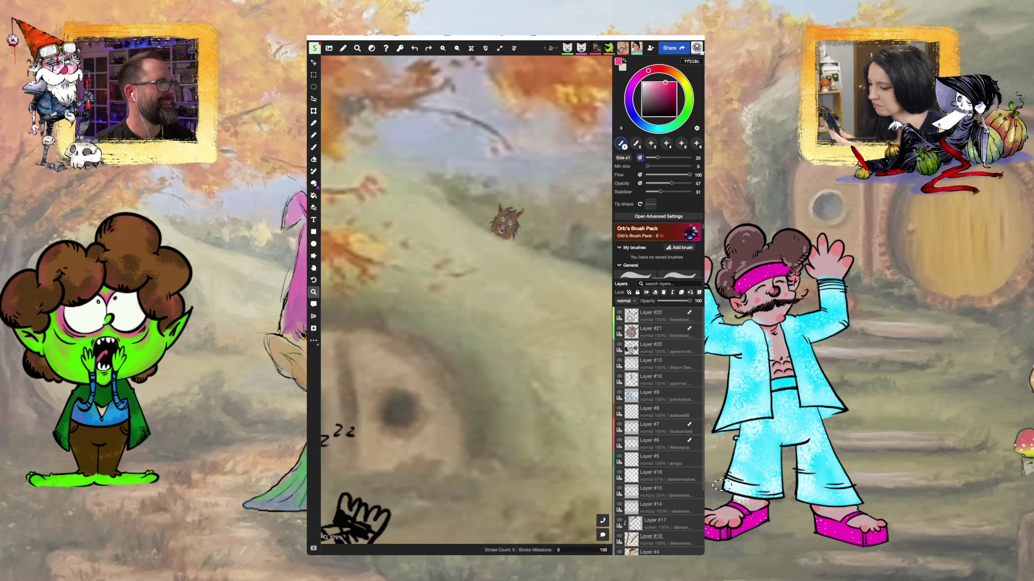
pyautogui.press('b')
pyautogui.press('z')
pyautogui.scroll(6, 505, 244)
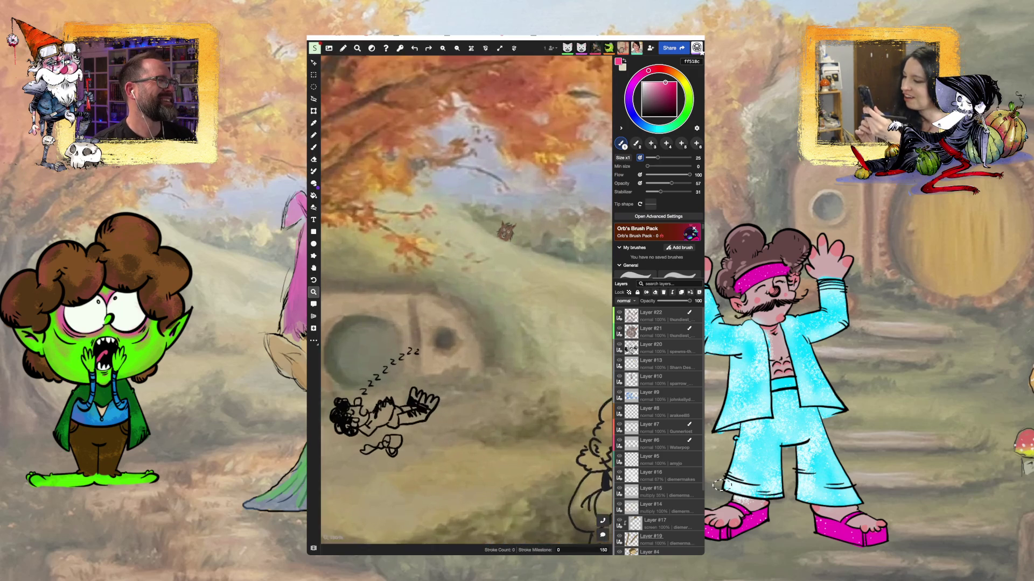
pyautogui.press('b')
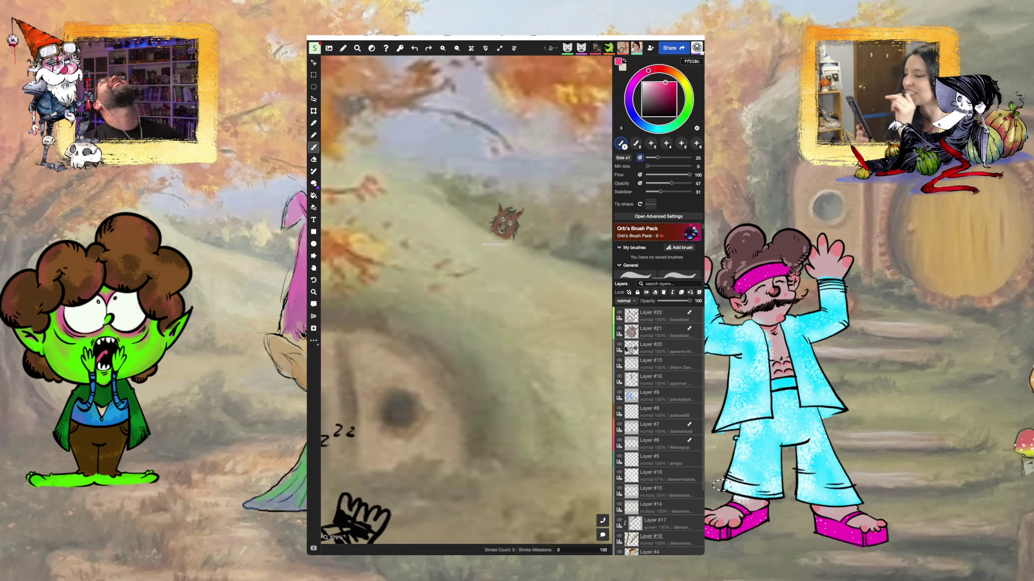
pyautogui.press('z')
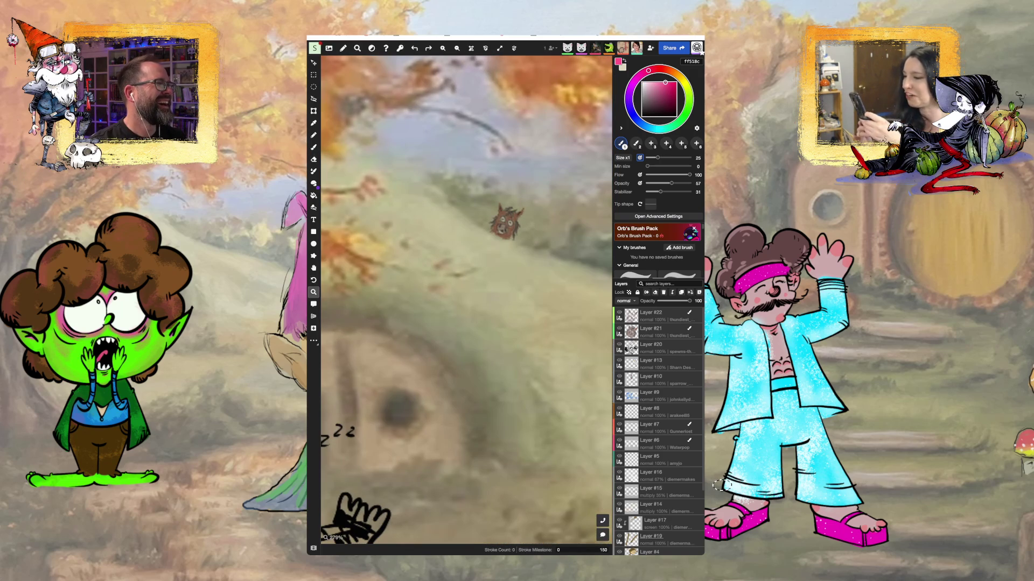
pyautogui.scroll(-6, 494, 245)
pyautogui.scroll(-4, 495, 244)
pyautogui.press('b')
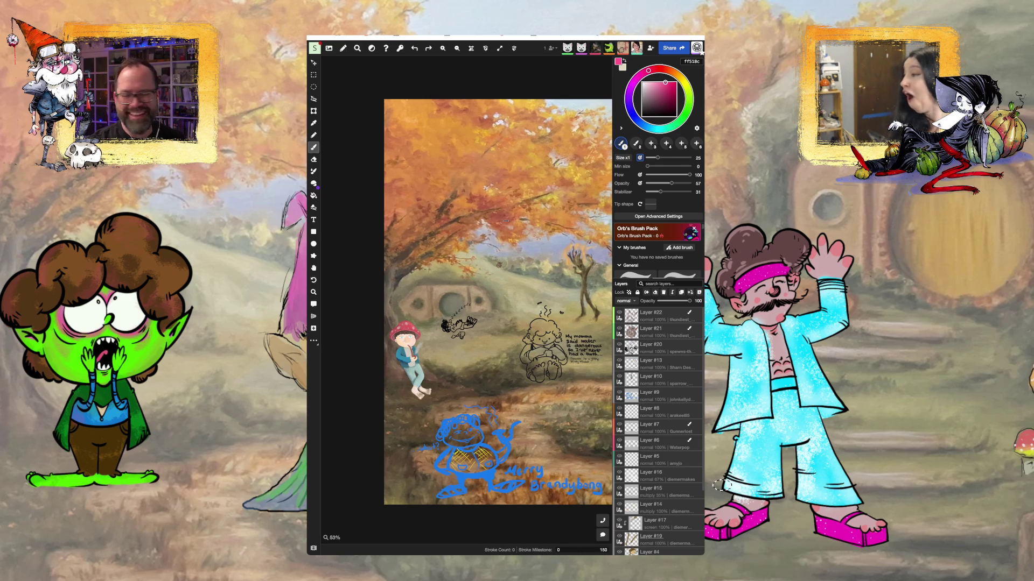
# - Zoom the canvas out further and pan to recentre the scene
pyautogui.press('z')
pyautogui.scroll(-2, 505, 220)
pyautogui.press('b')
pyautogui.press('h')
pyautogui.moveTo(613, 318); pyautogui.dragTo(511, 327)
pyautogui.press('b')
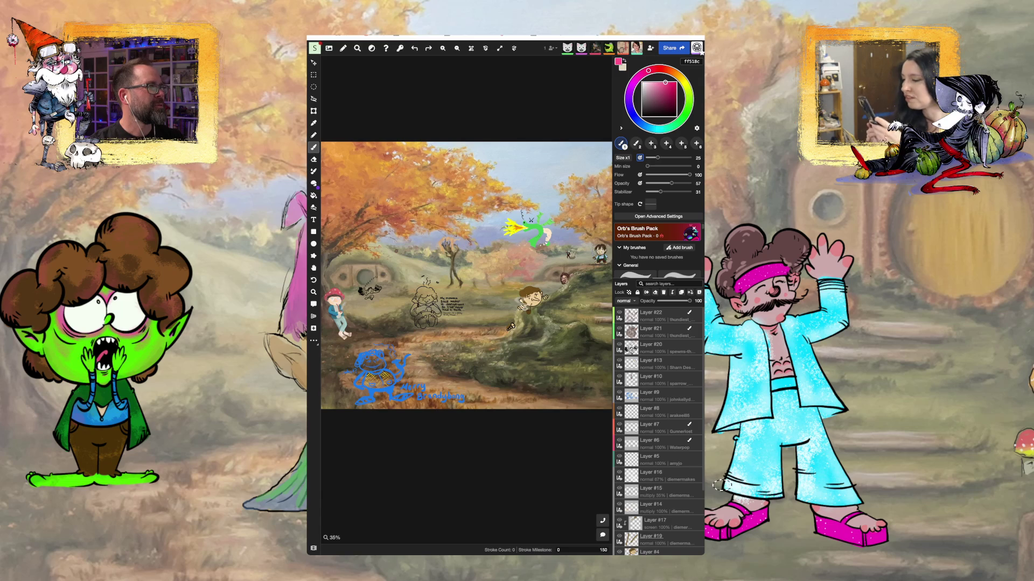
# - Zoom in twice on the green dragon doodle, then zoom back out
pyautogui.press('z')
pyautogui.click(535, 236)
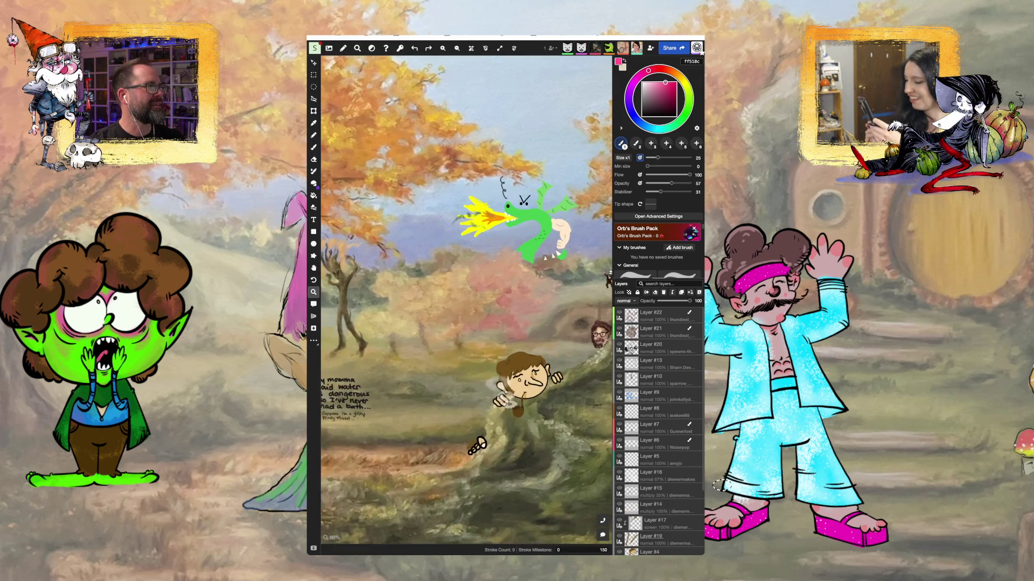
pyautogui.click(536, 236)
pyautogui.press('b')
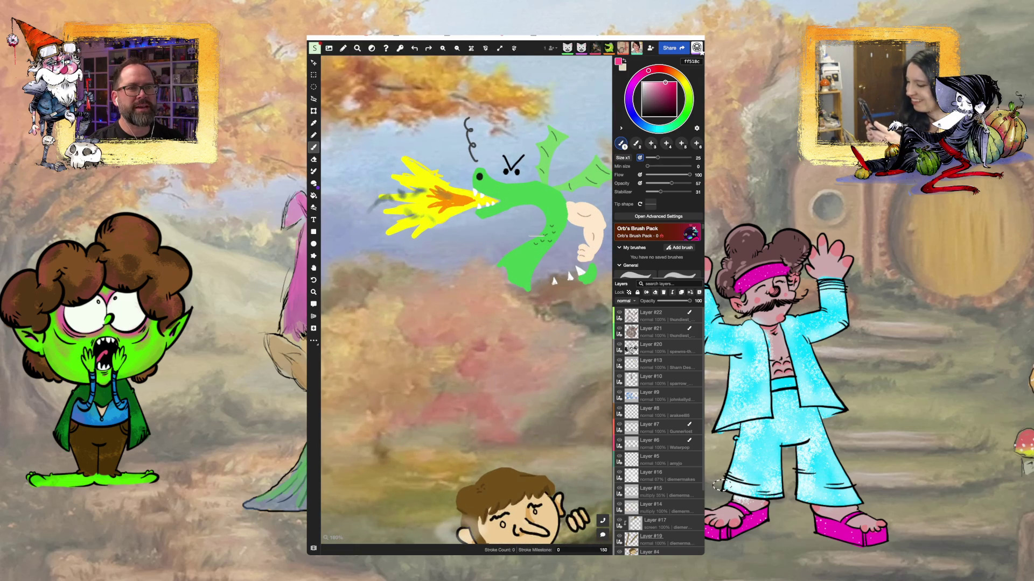
pyautogui.press('z')
pyautogui.keyDown('alt'); pyautogui.click(535, 235); pyautogui.keyUp('alt')
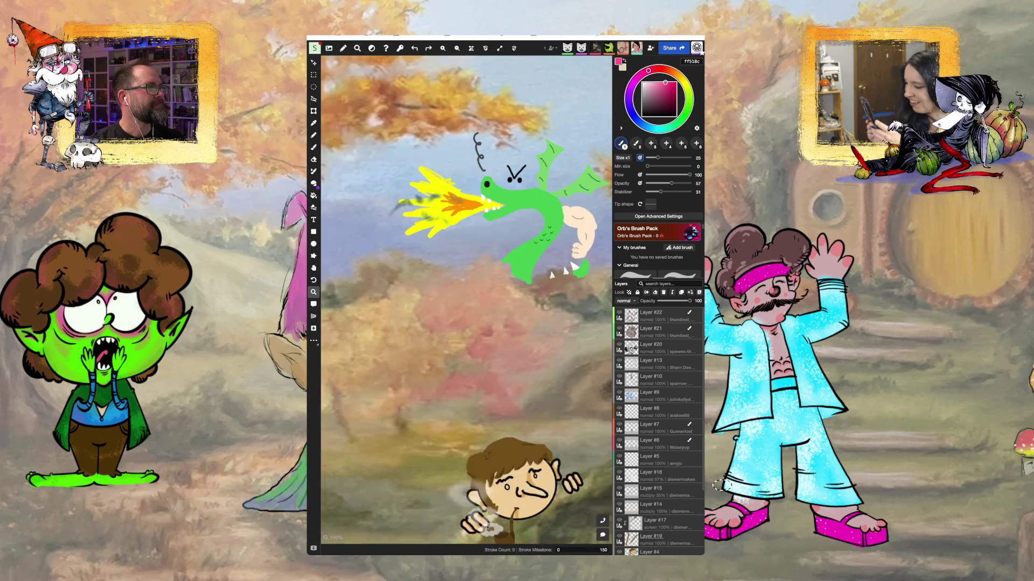
pyautogui.press('b')
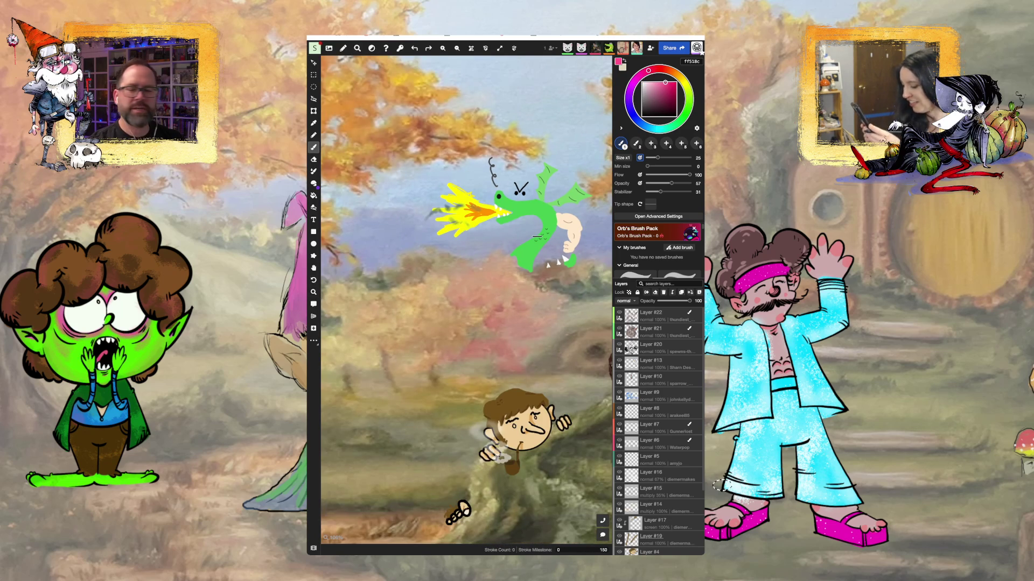
# - Pan the view left, zoom out to 17%, and shift over to reveal the duck
pyautogui.press('h')
pyautogui.moveTo(535, 236); pyautogui.dragTo(477, 252)
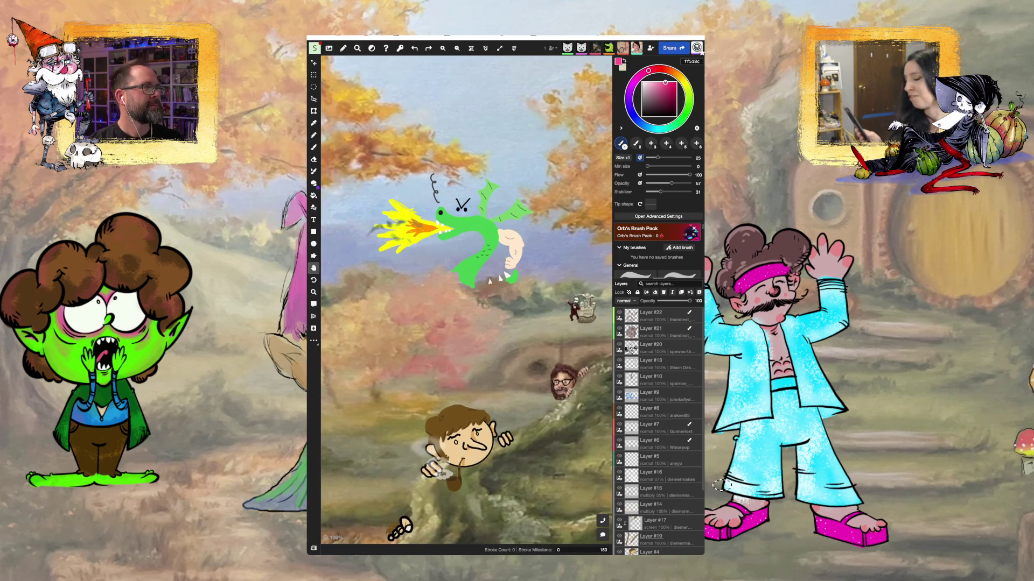
pyautogui.press('b')
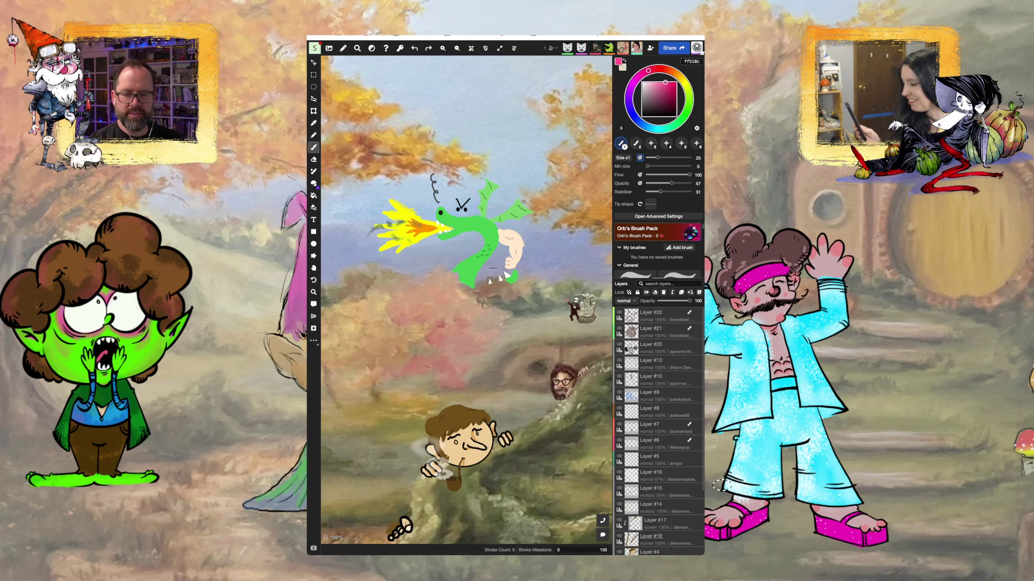
pyautogui.press('z')
pyautogui.scroll(-6, 467, 299)
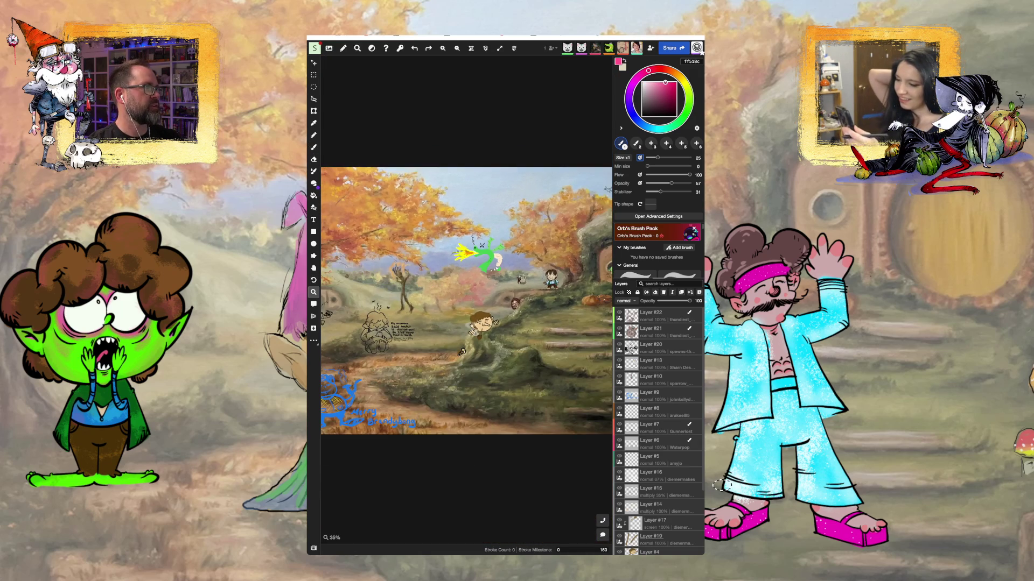
pyautogui.scroll(-3, 541, 276)
pyautogui.press('b')
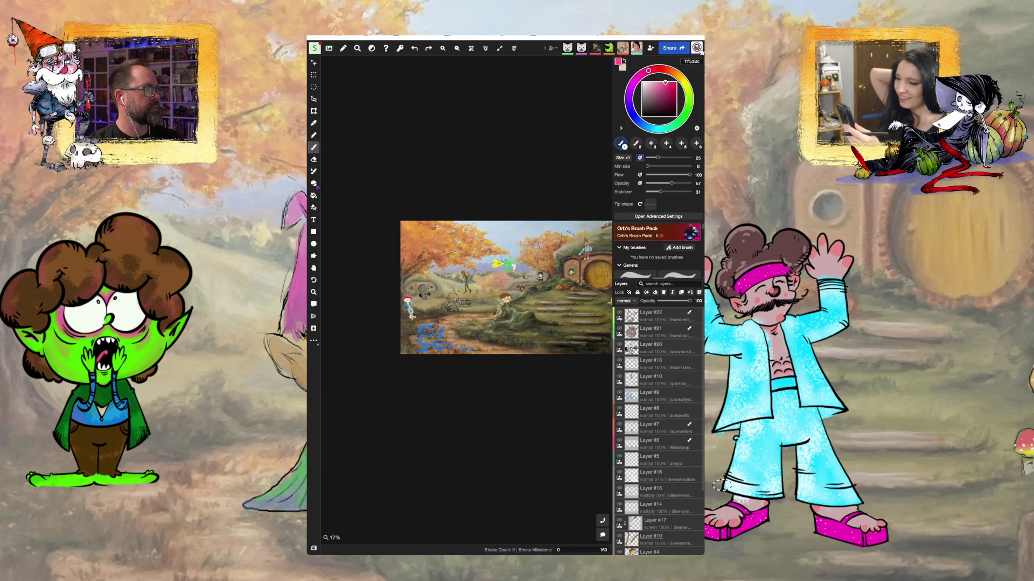
pyautogui.moveTo(506, 289); pyautogui.dragTo(452, 290)
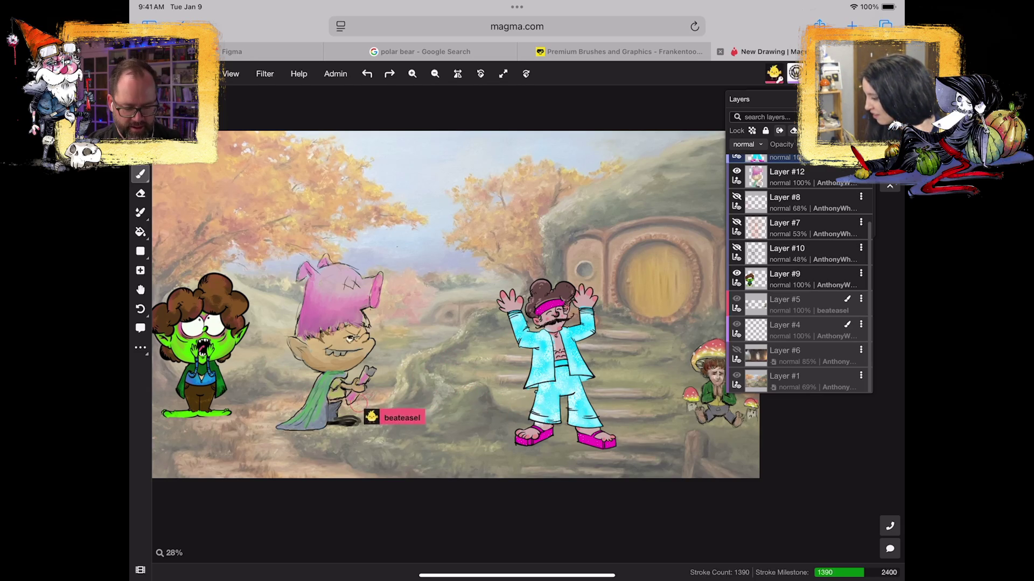
# - Bring up the iPad app switcher from the Magma canvas
pyautogui.moveTo(517, 575); pyautogui.dragTo(517, 533)
# - Switch from Safari to Discord and scroll through the drawings posted in #daily-stream-warmups
pyautogui.moveTo(517, 575); pyautogui.dragTo(517, 350)
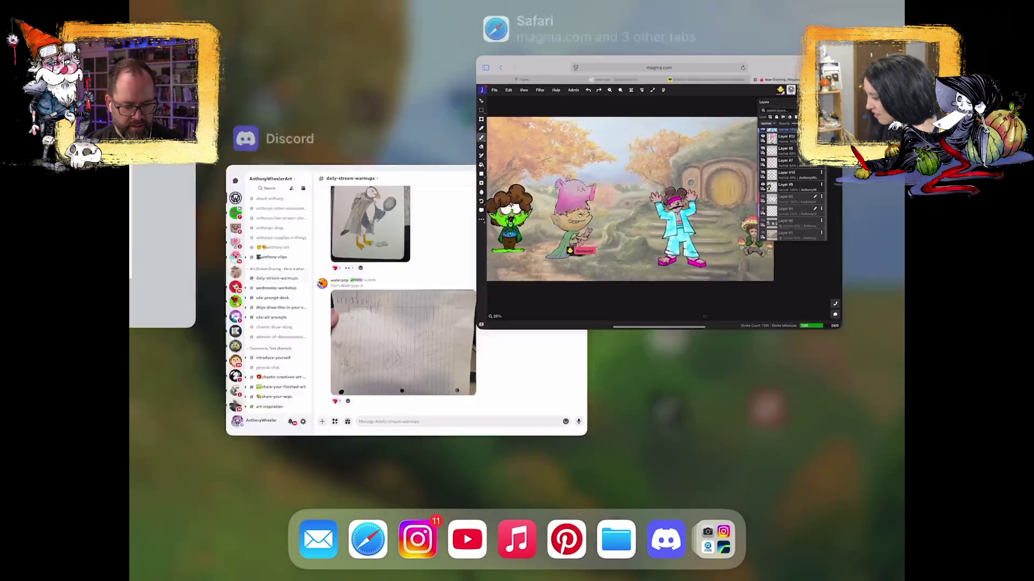
pyautogui.click(770, 373)
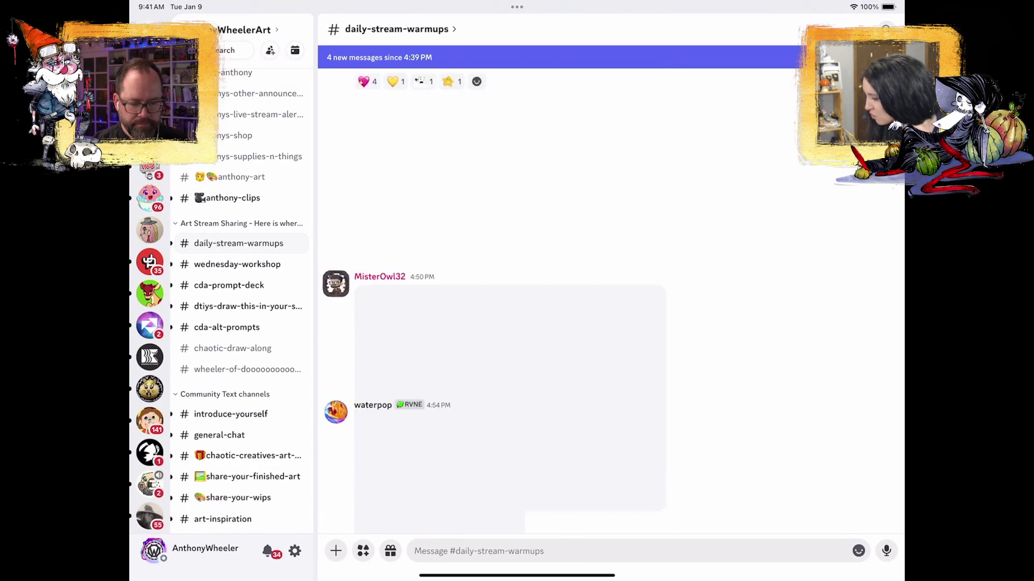
pyautogui.scroll(-3, 510, 302)
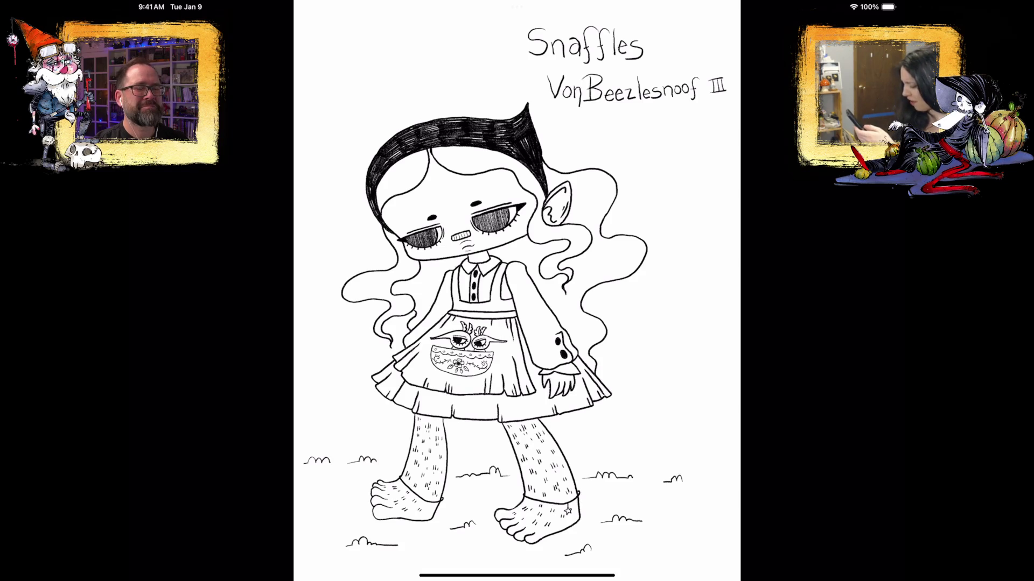
pyautogui.scroll(5, 517, 291)
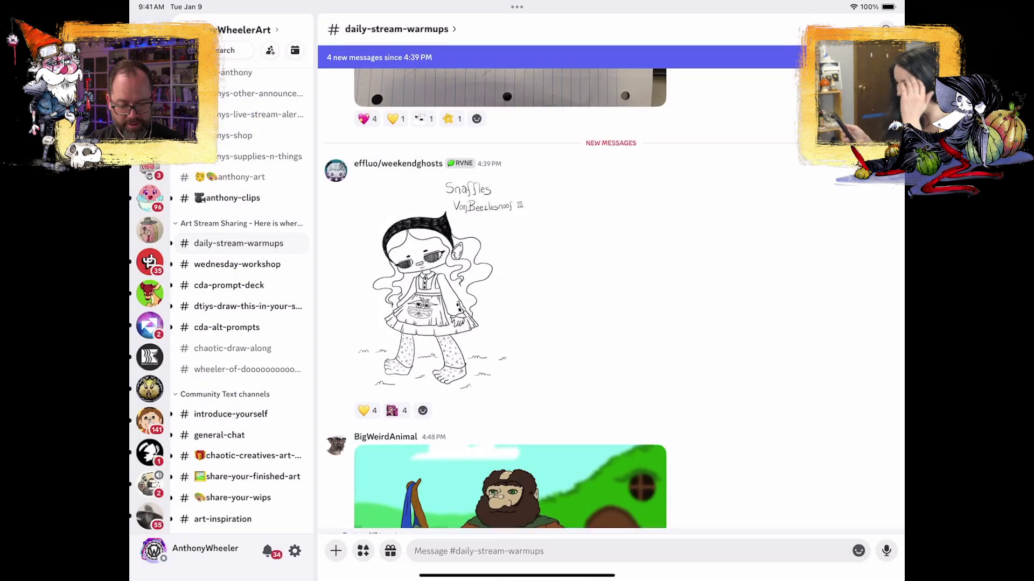
pyautogui.scroll(-3, 613, 299)
pyautogui.click(510, 336)
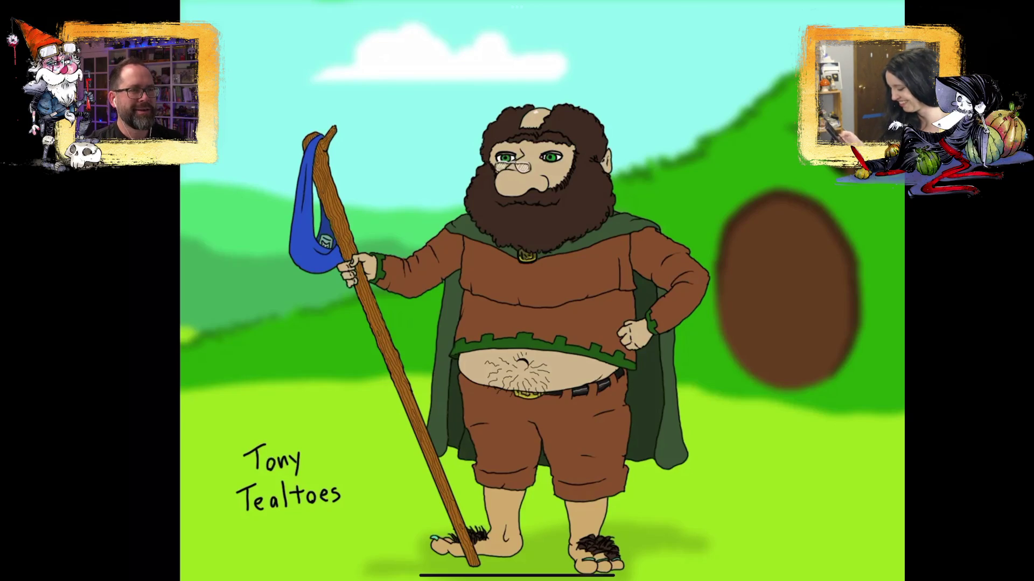
pyautogui.moveTo(516, 291); pyautogui.dragTo(468, 371)
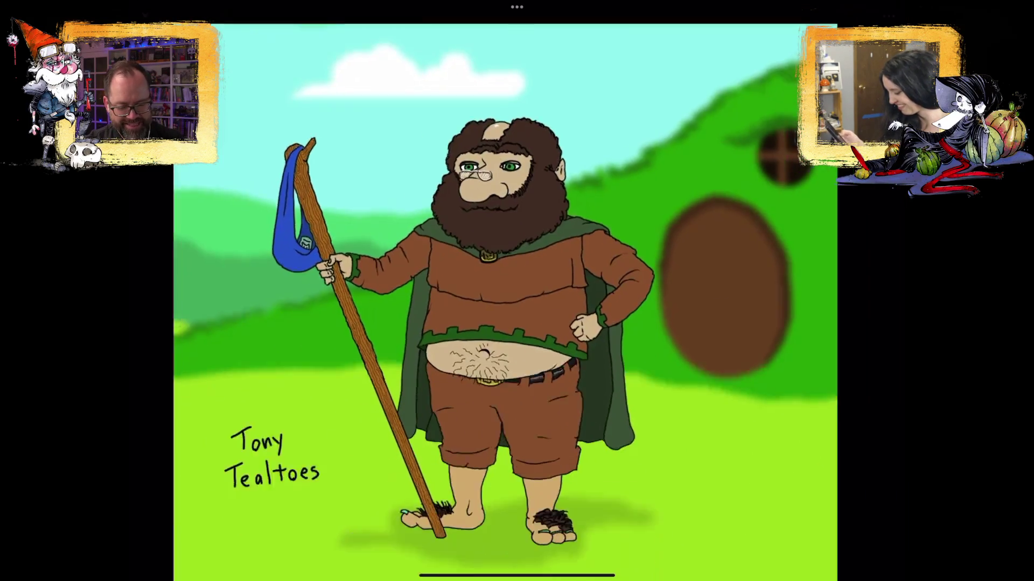
pyautogui.scroll(-5, 608, 302)
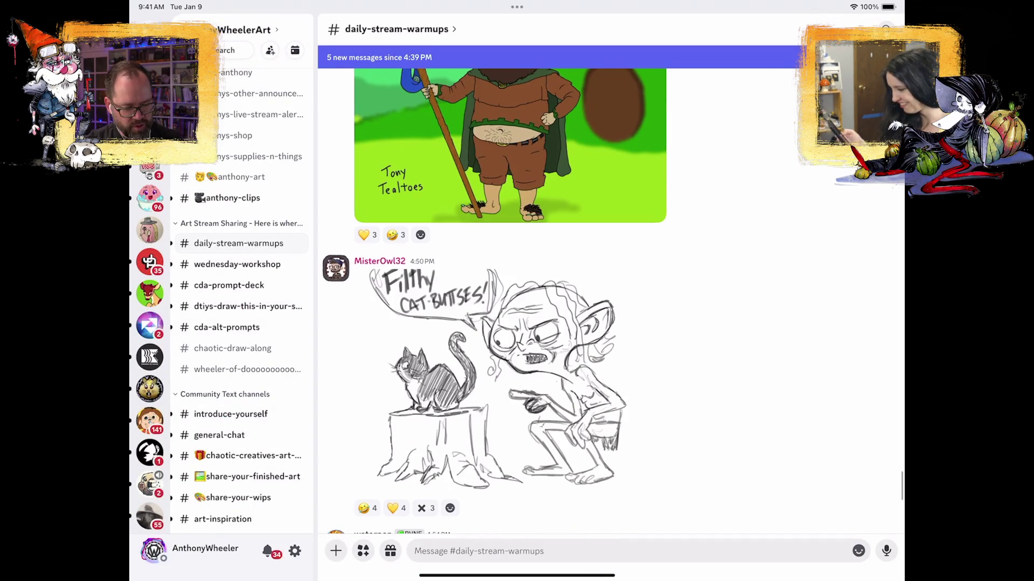
pyautogui.click(498, 377)
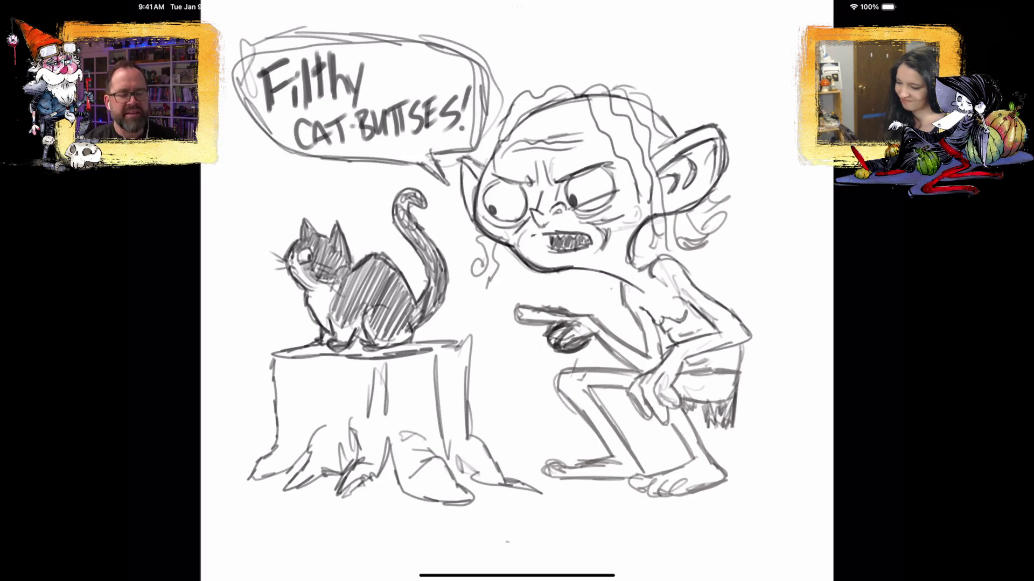
pyautogui.scroll(-10, 474, 302)
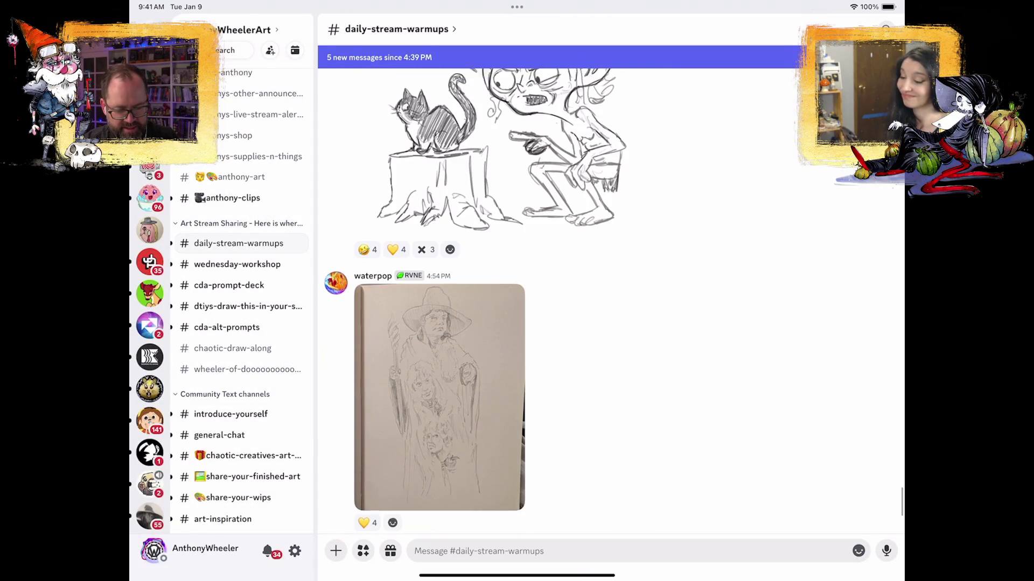
pyautogui.click(440, 385)
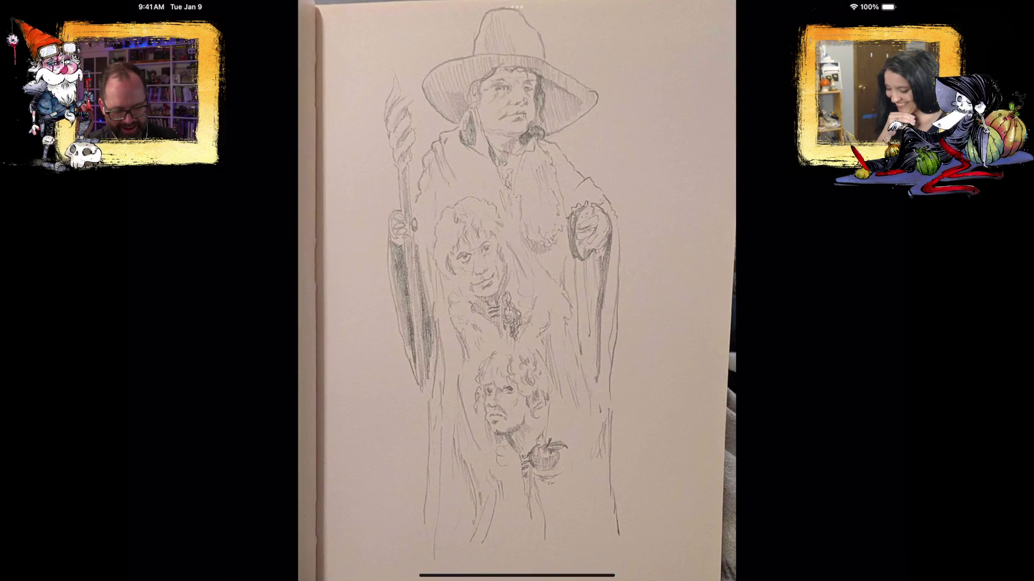
pyautogui.scroll(-5, 562, 289)
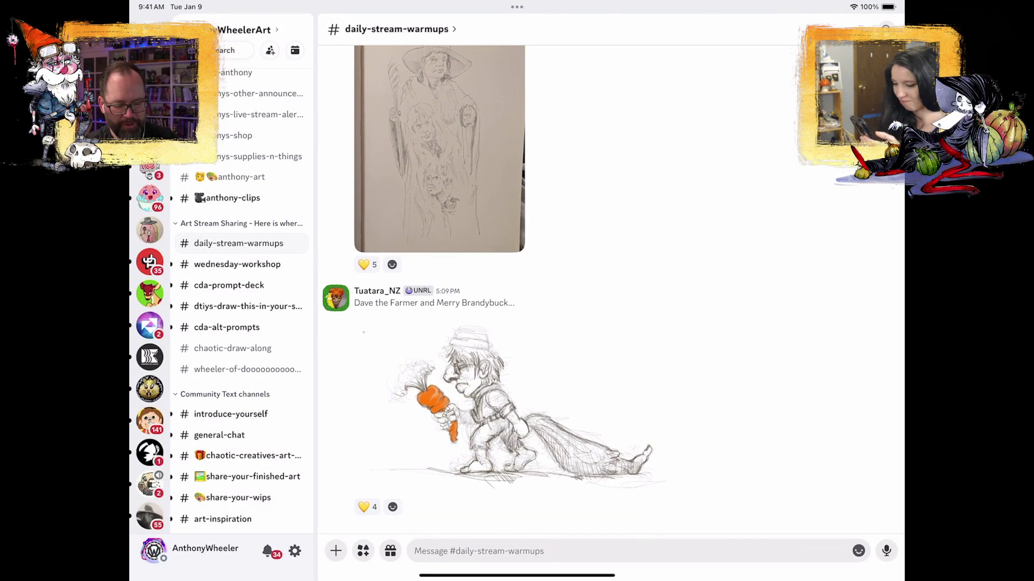
# - View the carrot-carrying farmer sketch full-size, then return to the Magma canvas in Safari
pyautogui.click(517, 403)
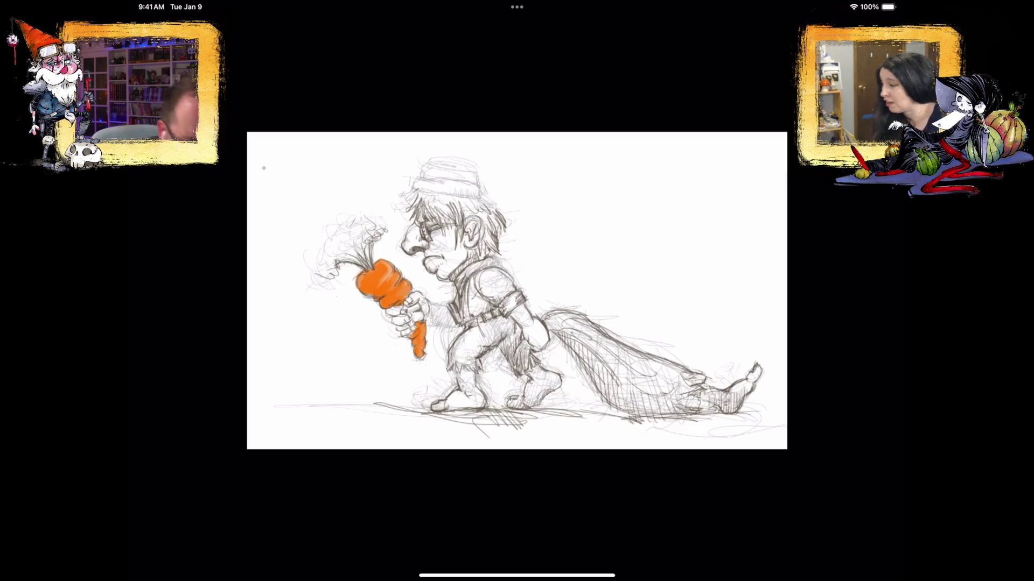
pyautogui.press('Escape')
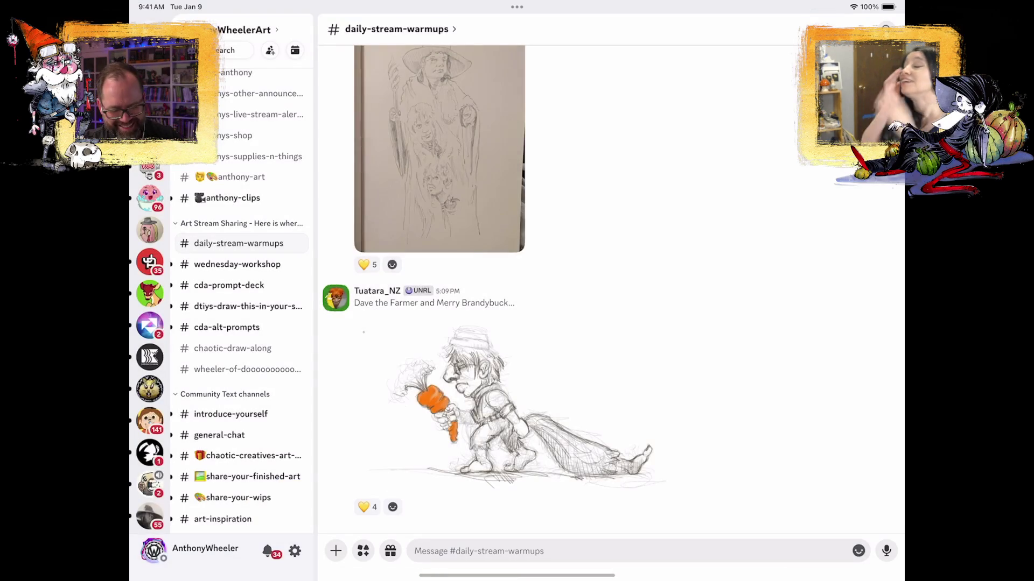
pyautogui.moveTo(517, 575); pyautogui.dragTo(517, 377)
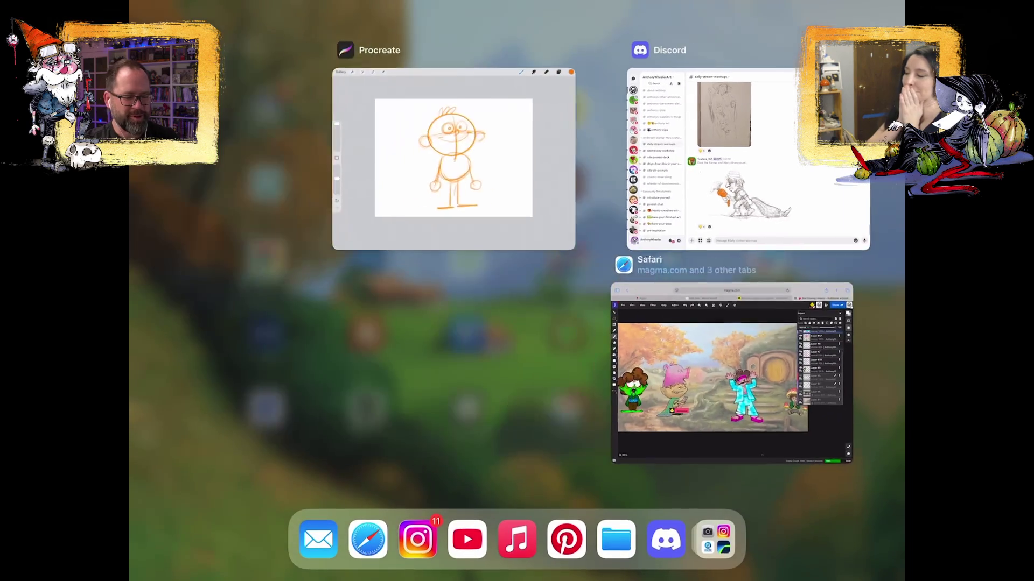
pyautogui.click(748, 372)
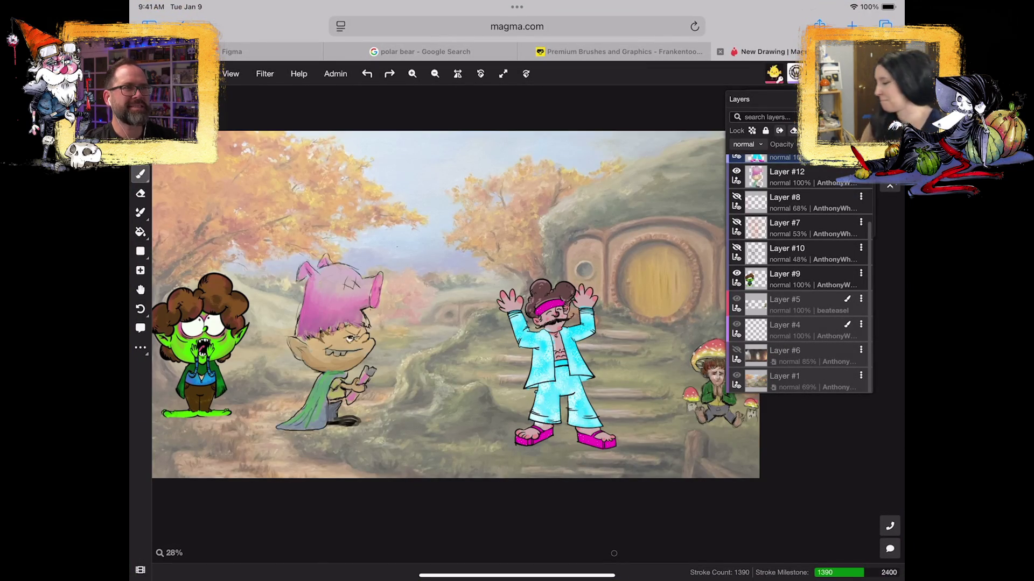
# - Scroll the Layers panel up to the top viewer layers and select Layer #11
pyautogui.scroll(3, 377, 323)
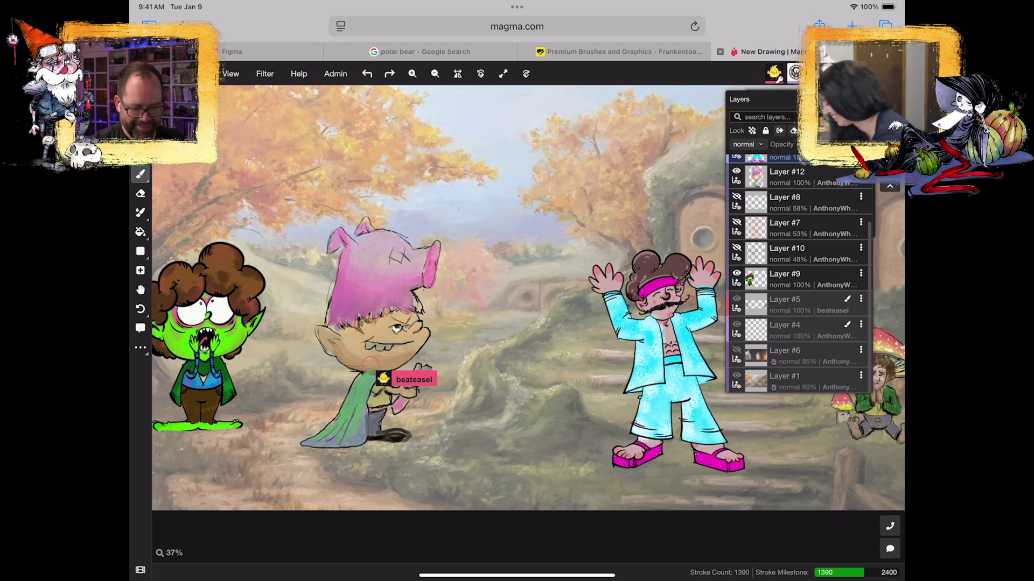
pyautogui.scroll(3, 799, 273)
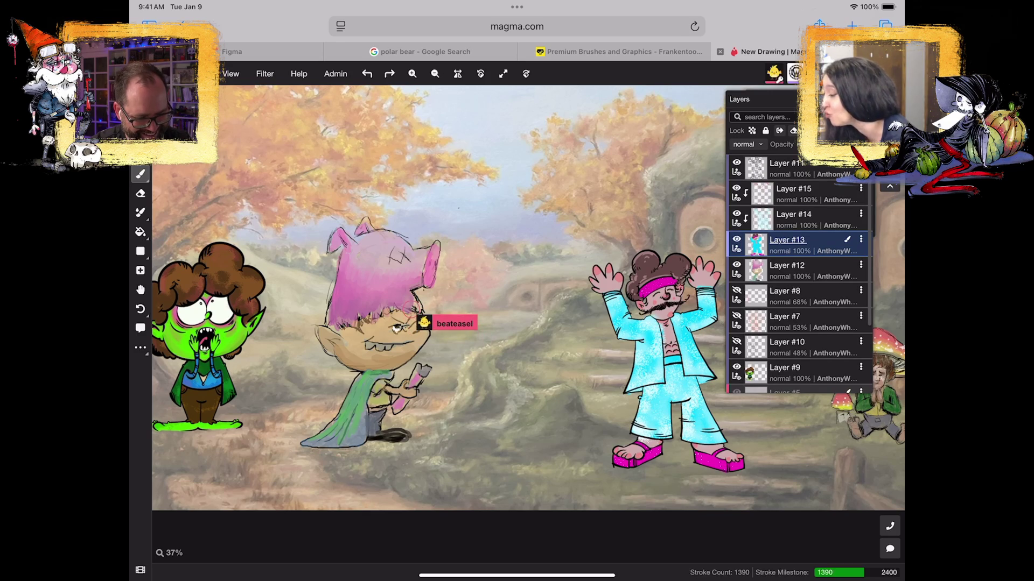
pyautogui.click(786, 168)
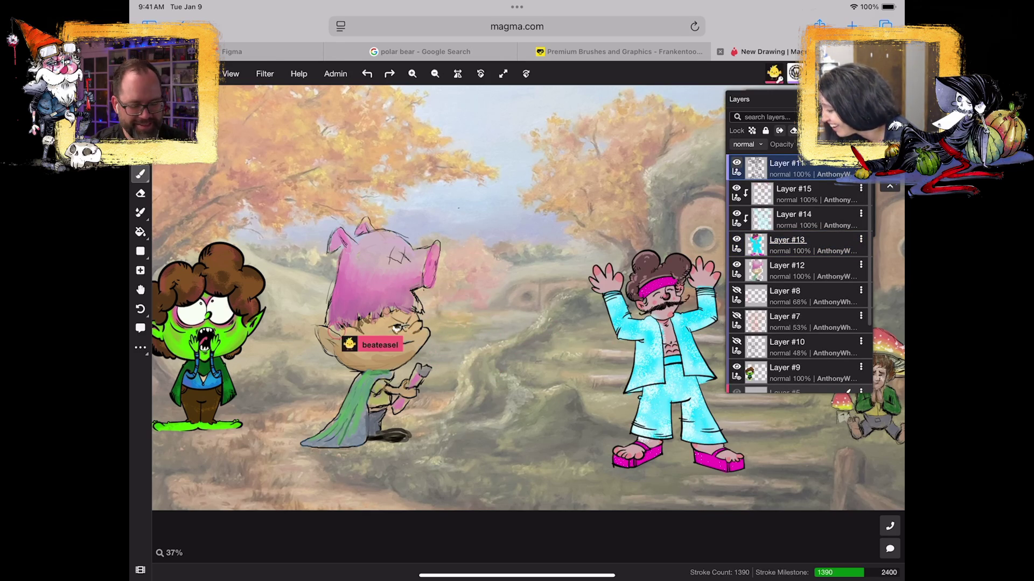
# - Toggle clipping on the top layer from its options menu
pyautogui.click(861, 163)
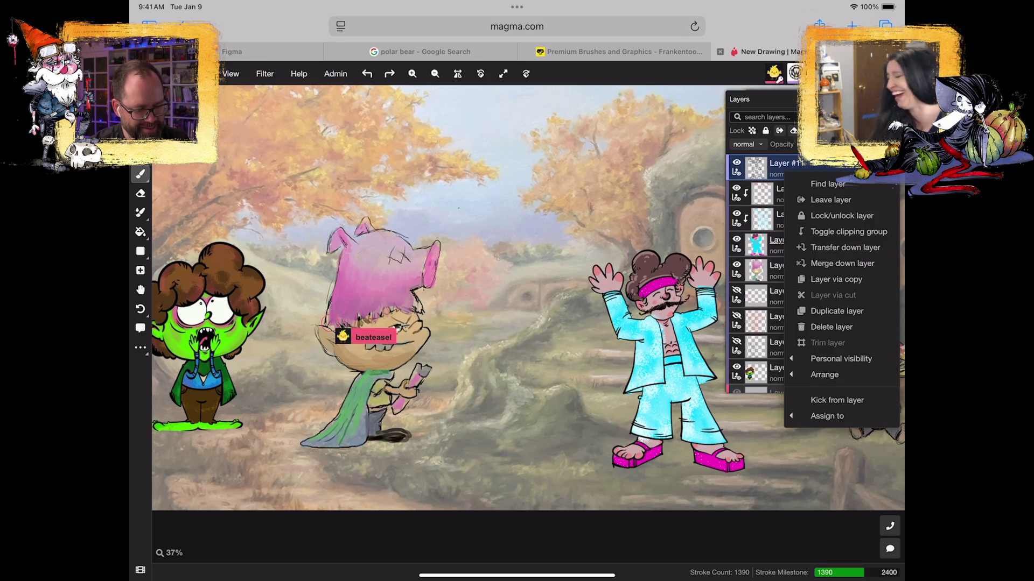
pyautogui.click(848, 232)
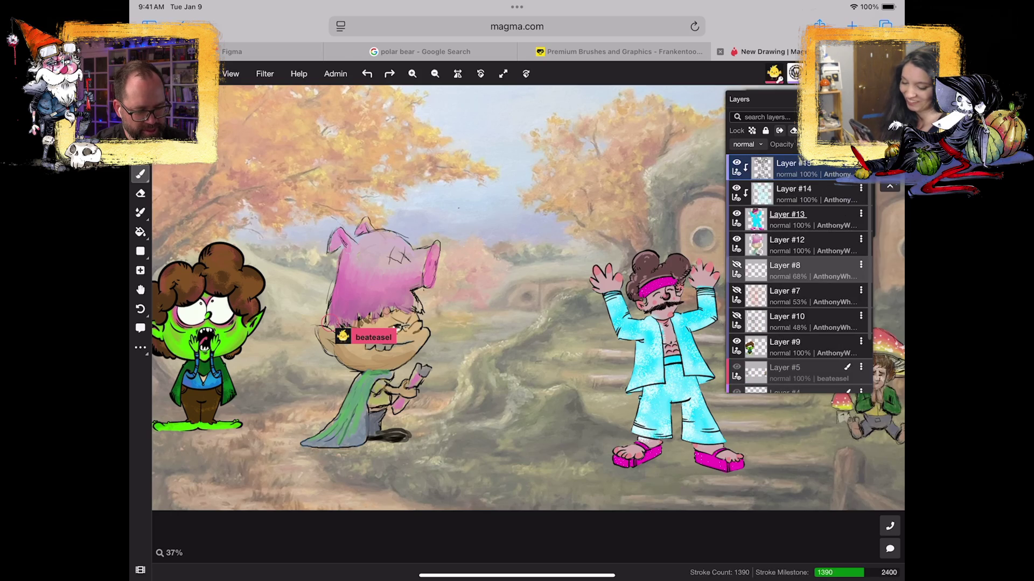
pyautogui.click(861, 163)
pyautogui.click(861, 163)
# - Merge Layers #15 and #14 down into Layer #13, then hide Layer #13
pyautogui.click(861, 163)
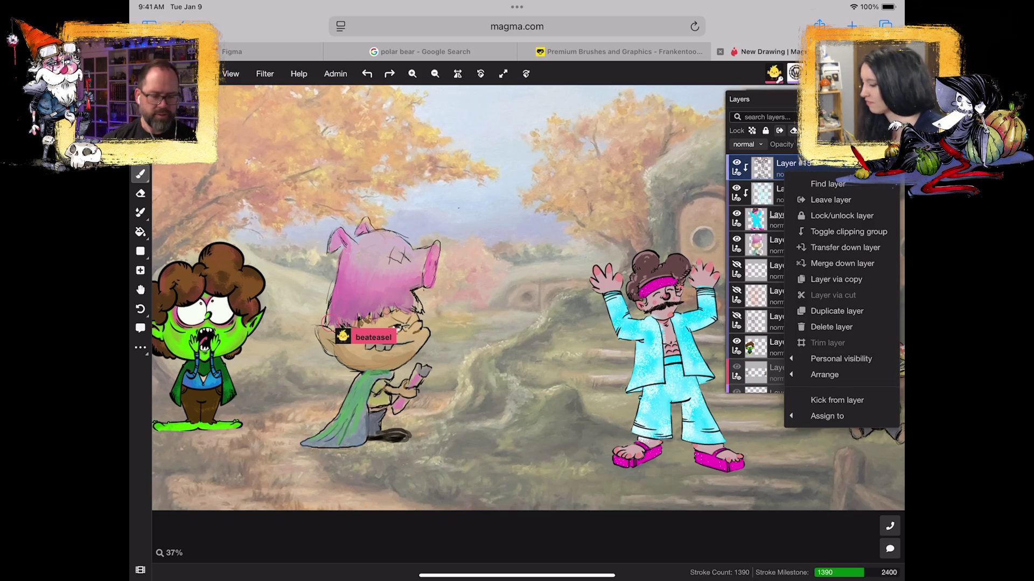
pyautogui.click(842, 264)
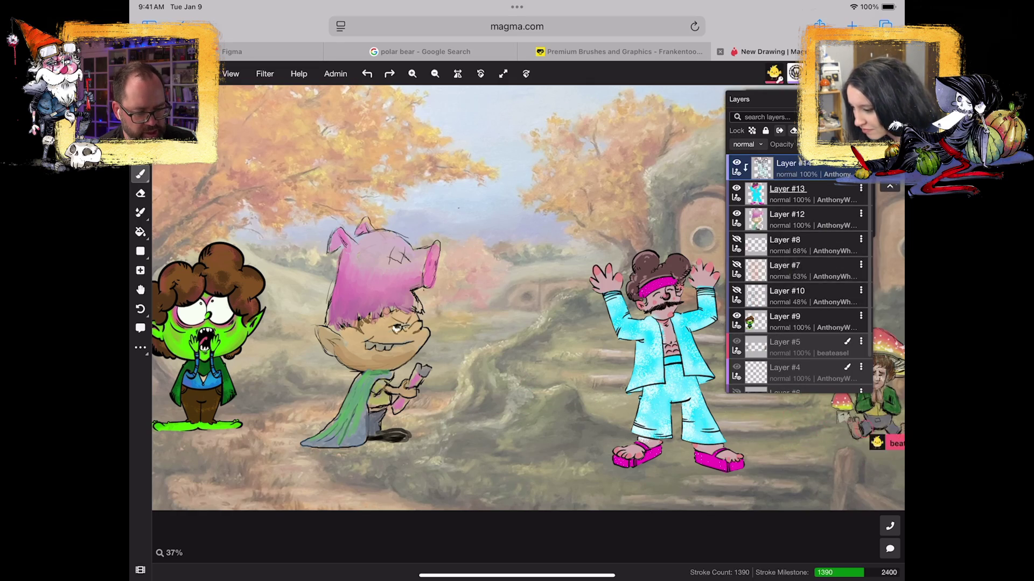
pyautogui.click(861, 164)
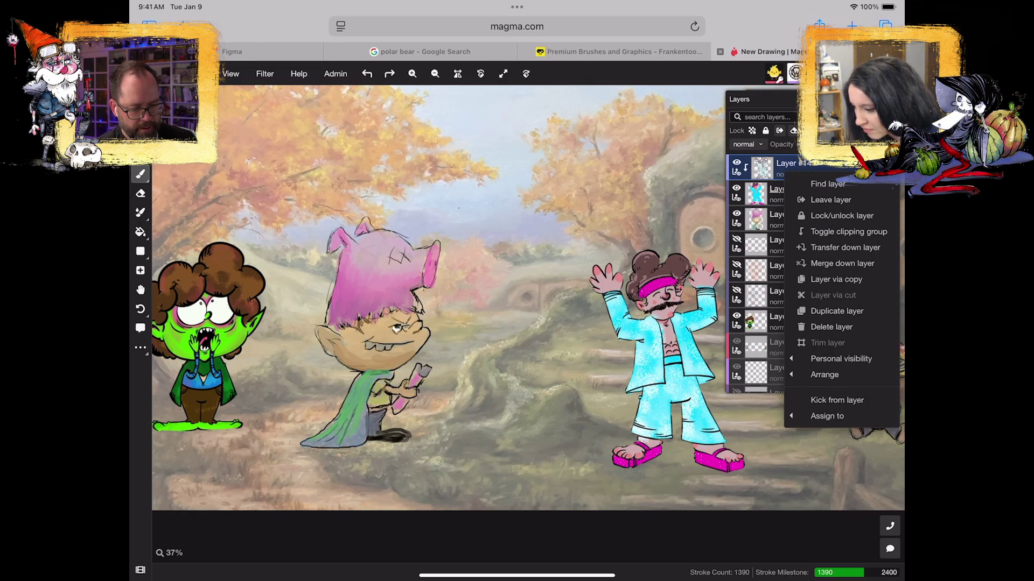
pyautogui.click(842, 264)
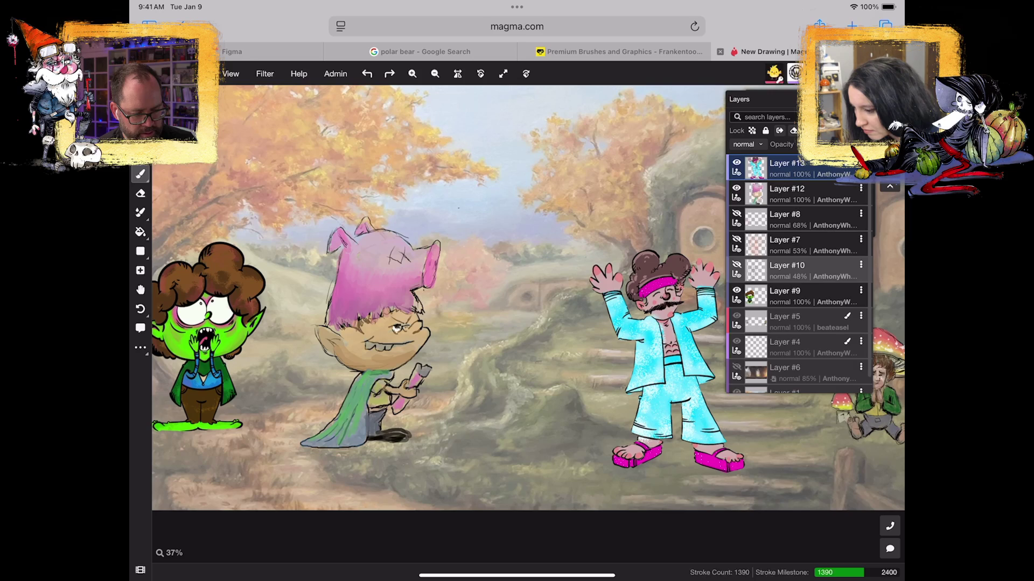
pyautogui.click(736, 163)
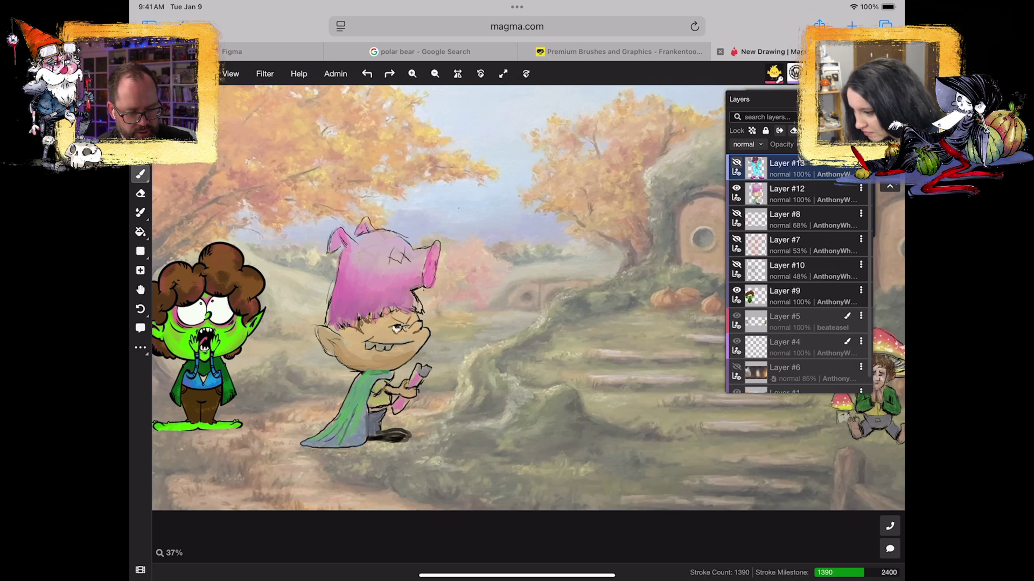
# - Hide Layers #12, #9 and #5, leaving only the hobbit-hole background, then open the app switcher
pyautogui.click(736, 188)
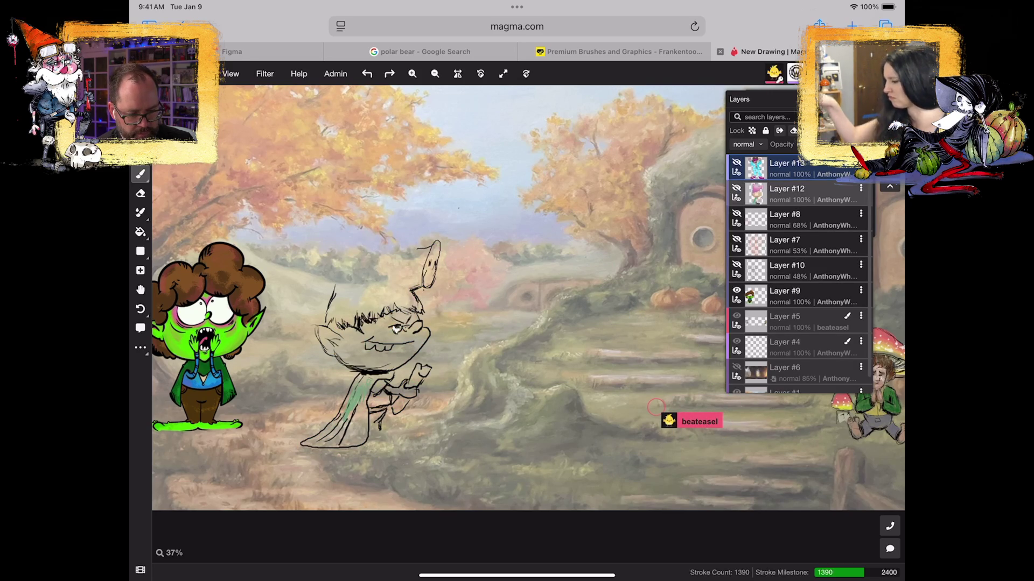
pyautogui.click(736, 290)
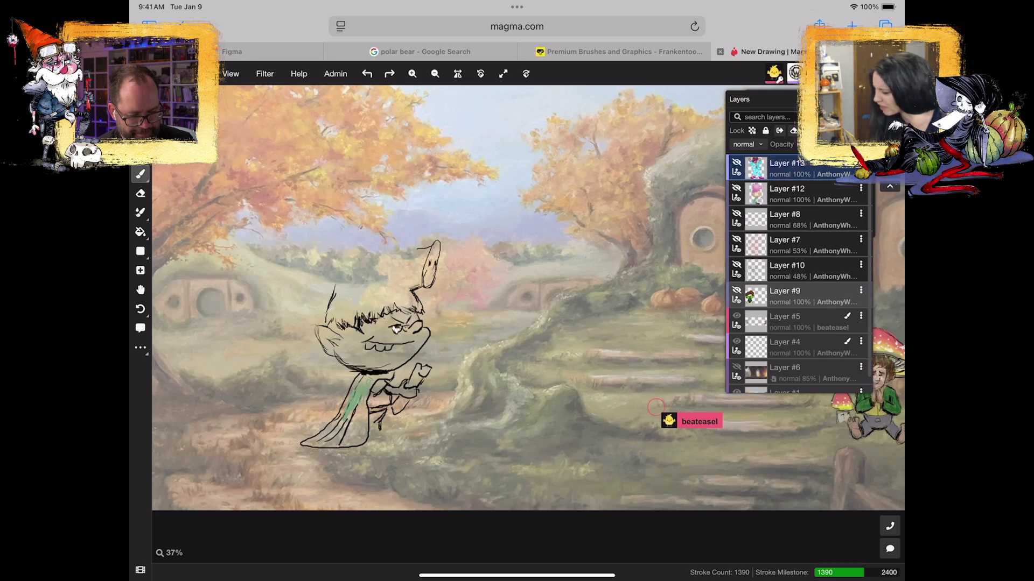
pyautogui.scroll(-1, 799, 275)
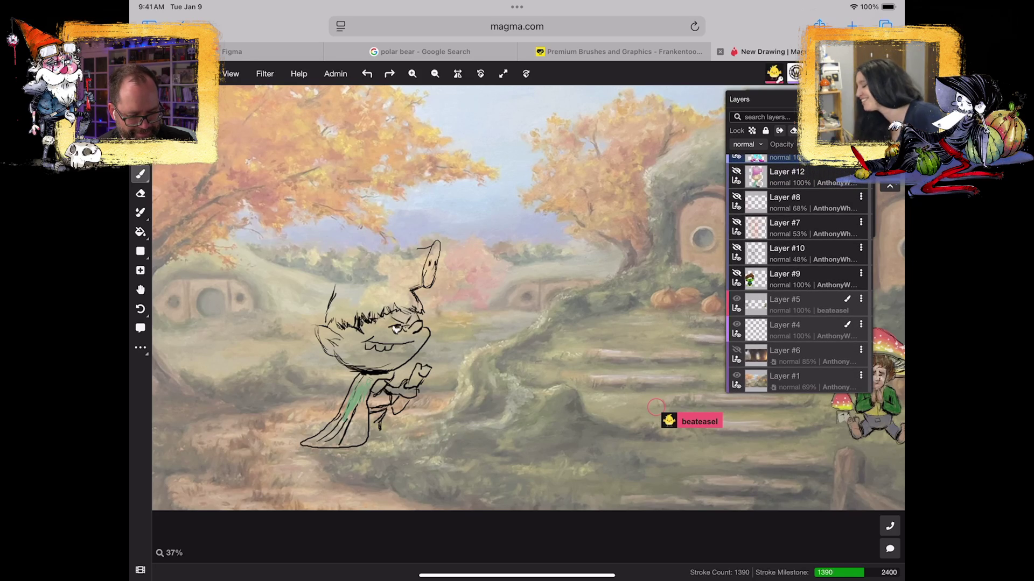
pyautogui.click(797, 305)
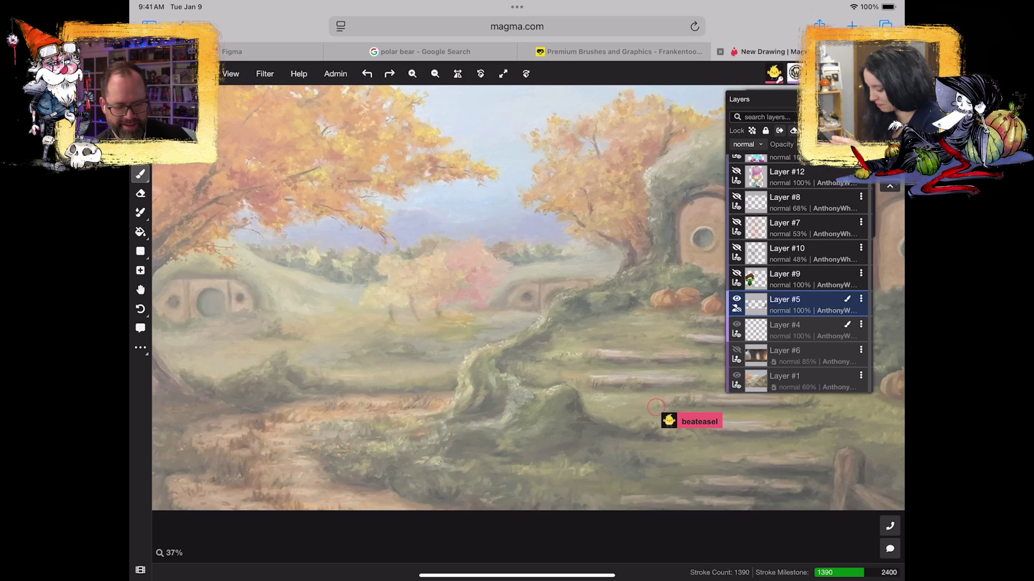
pyautogui.moveTo(517, 575); pyautogui.dragTo(517, 323)
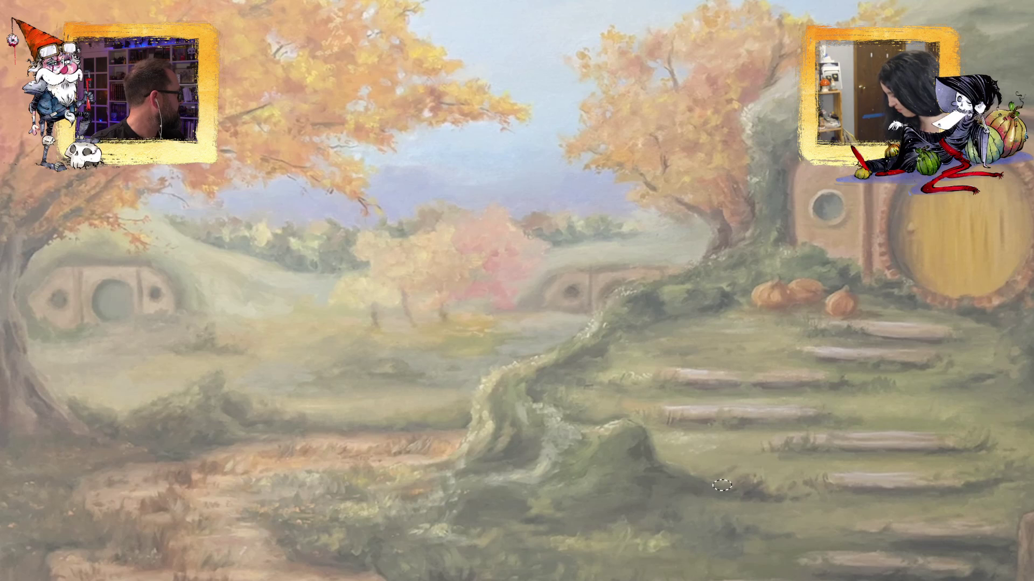
# - Cut the stream to a blank white scene, then to the misty cave landscape painting
pyautogui.hotkey('ctrl', 'n')
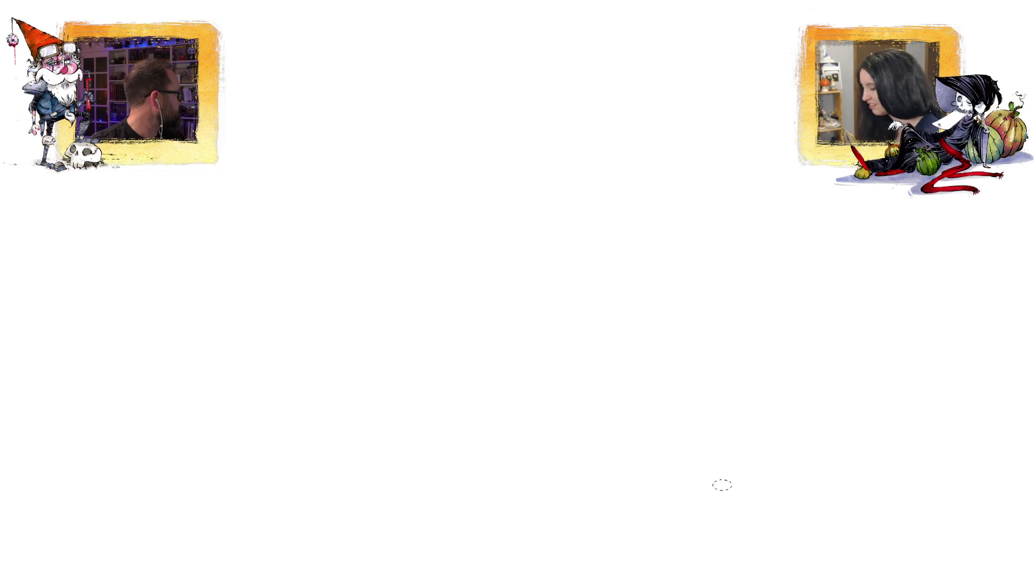
pyautogui.hotkey('ctrl', 'z')
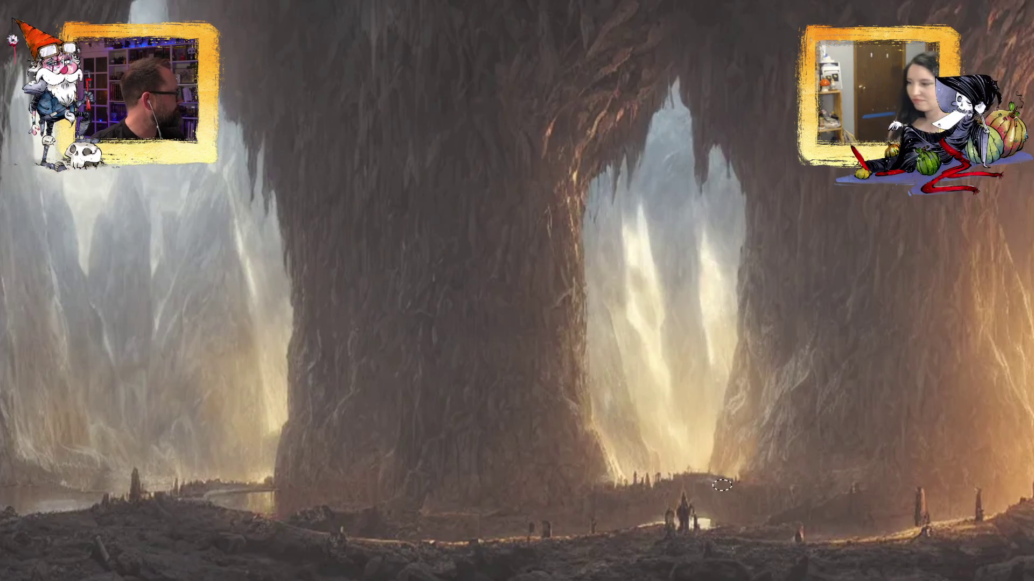
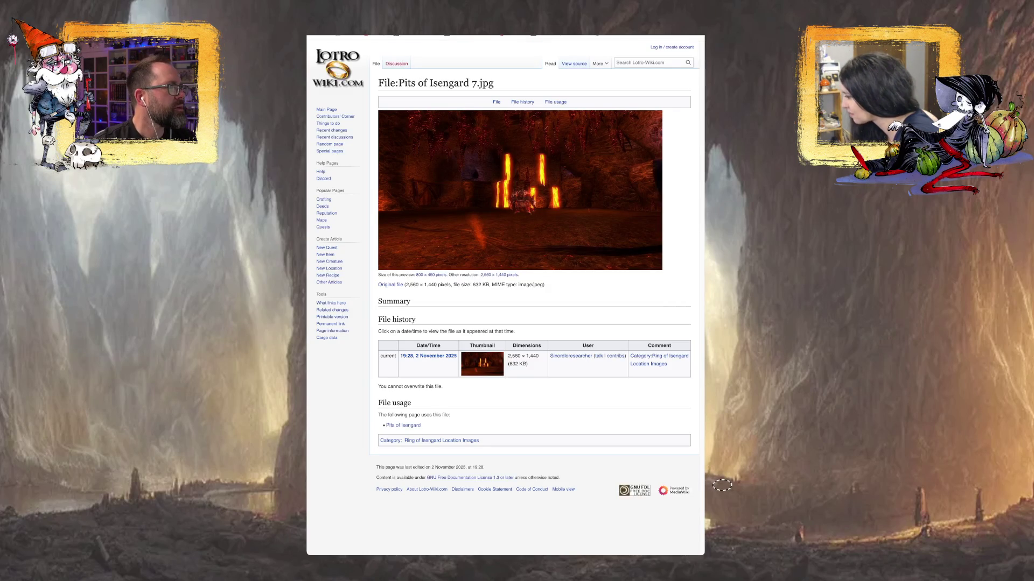
# - Go back to the Pits of Isengard gallery and open the Acid wing screenshot's file page
pyautogui.hotkey('alt', 'Left')
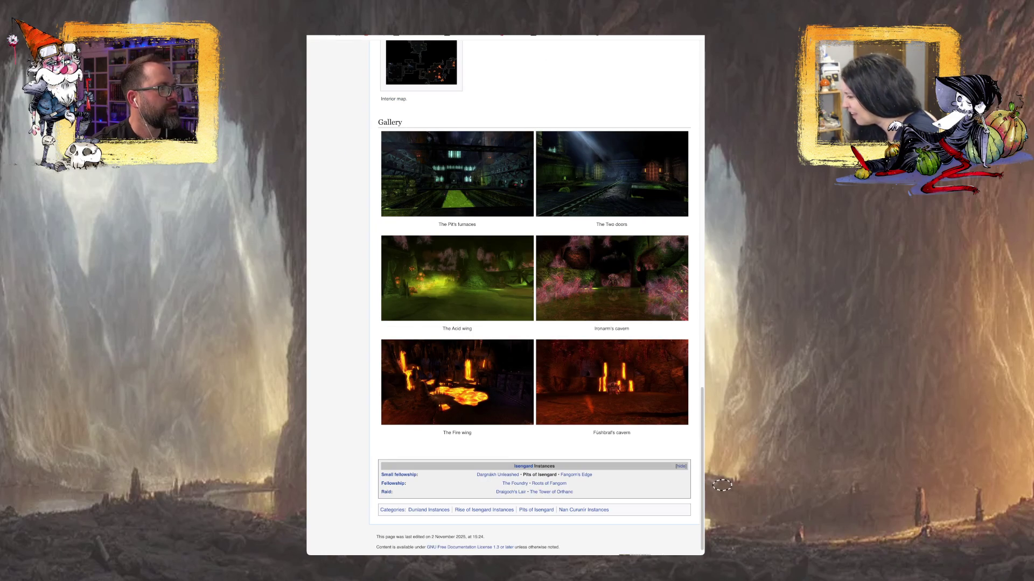
pyautogui.click(457, 277)
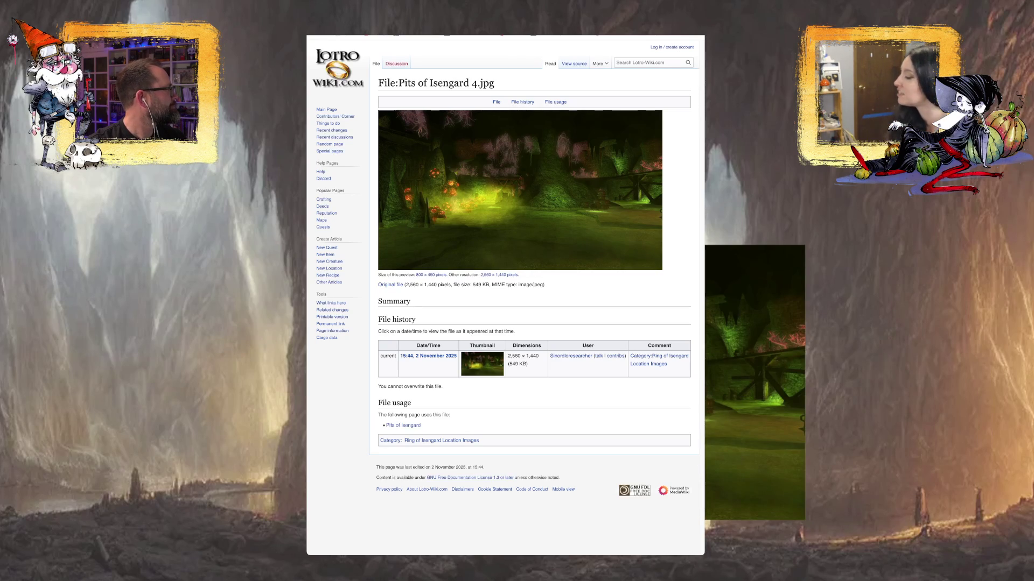
# - Select the Pits of Isengard 4 cave screenshot backdrop in the stream scene
pyautogui.click(754, 382)
# - Stretch the cave screenshot from the top-left corner to 1919×1079 so it fills the screen
pyautogui.moveTo(704, 247)
pyautogui.mouseDown()
pyautogui.moveTo(27, 0)
pyautogui.moveTo(0, 0)
pyautogui.mouseUp()
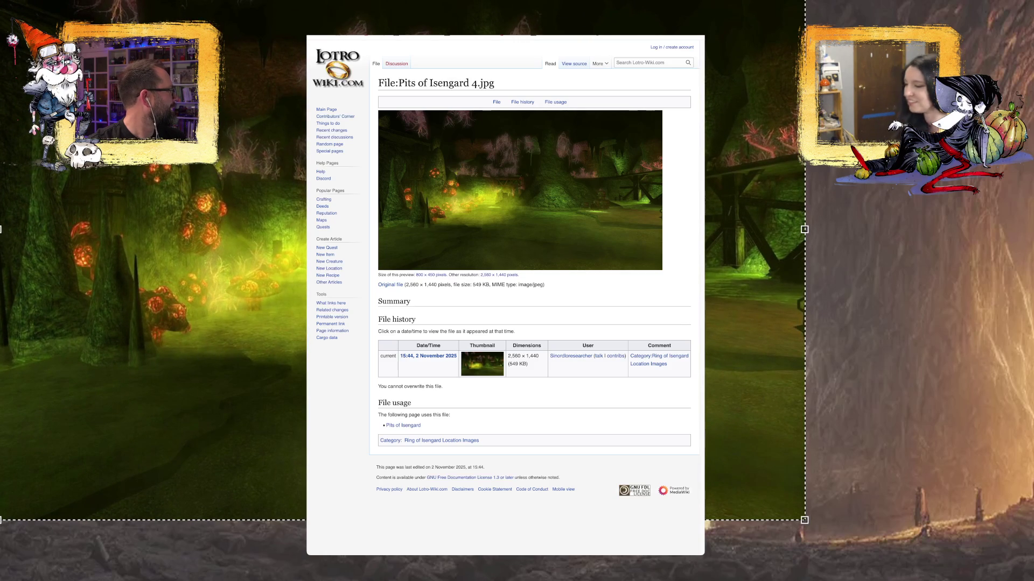
pyautogui.moveTo(807, 516); pyautogui.dragTo(1033, 580)
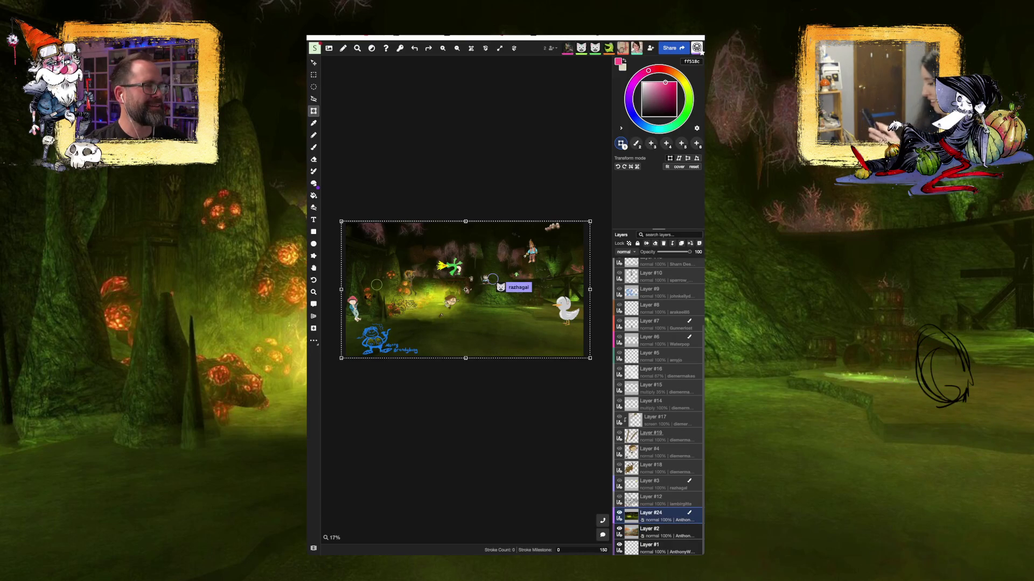
# - Pan the Magma canvas to bring the dragon and characters into view, then switch to layer transform
pyautogui.scroll(5, 558, 317)
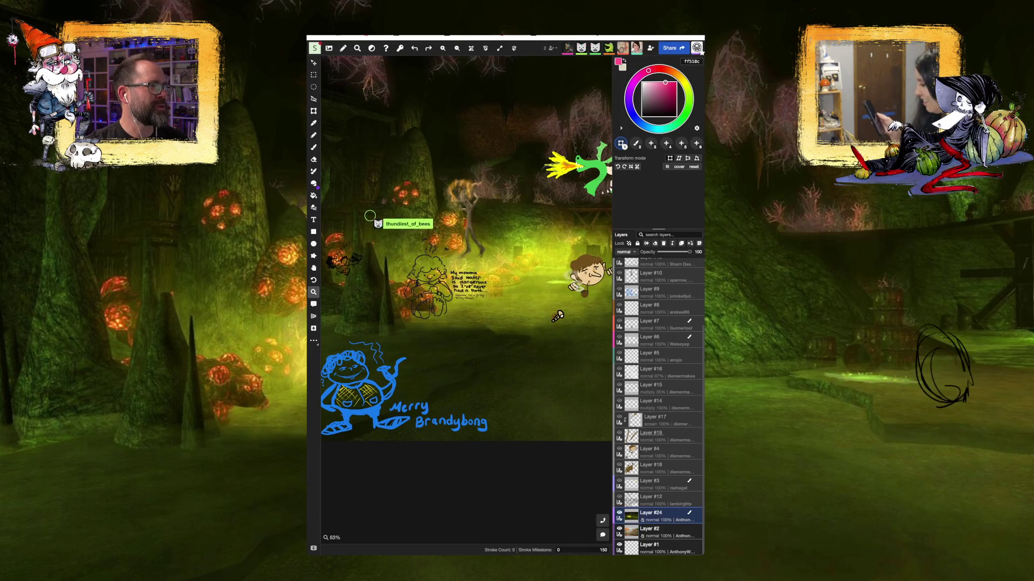
pyautogui.press('h')
pyautogui.moveTo(557, 316)
pyautogui.mouseDown()
pyautogui.moveTo(647, 333)
pyautogui.moveTo(433, 340)
pyautogui.moveTo(345, 403)
pyautogui.moveTo(259, 378)
pyautogui.mouseUp()
pyautogui.hscroll(5, 466, 296)
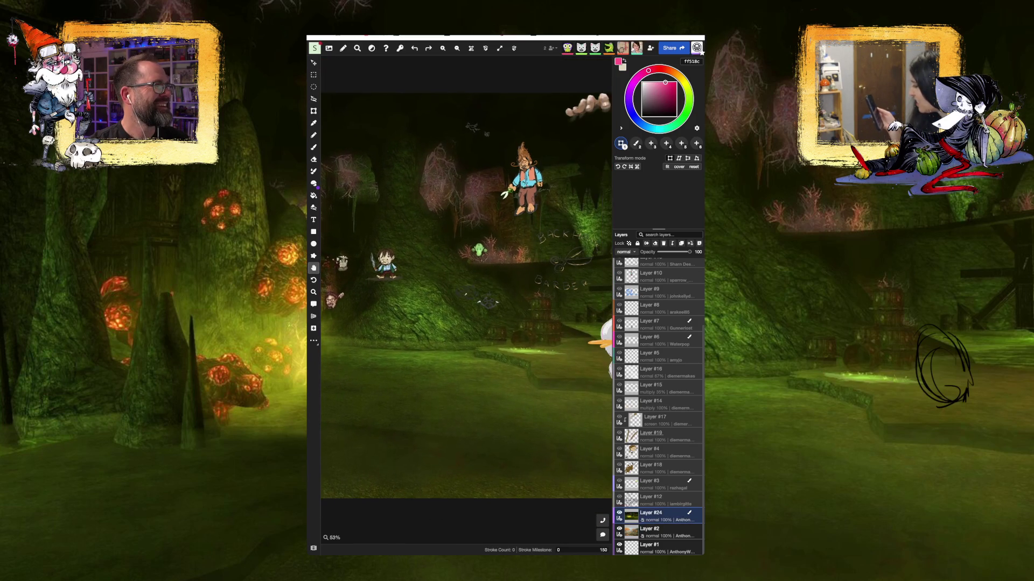
pyautogui.moveTo(323, 420); pyautogui.dragTo(457, 428)
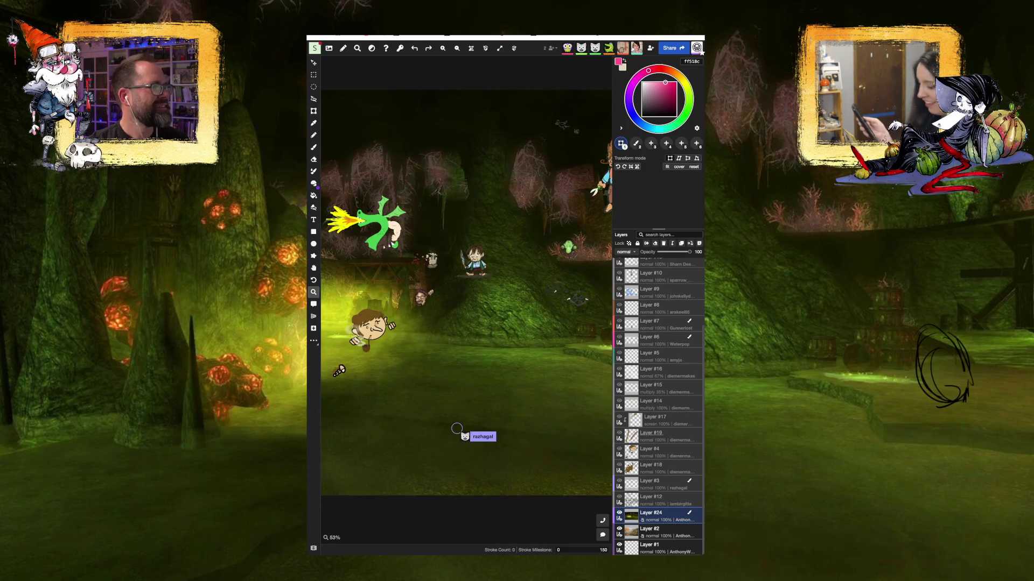
pyautogui.scroll(-5, 456, 429)
pyautogui.press('t')
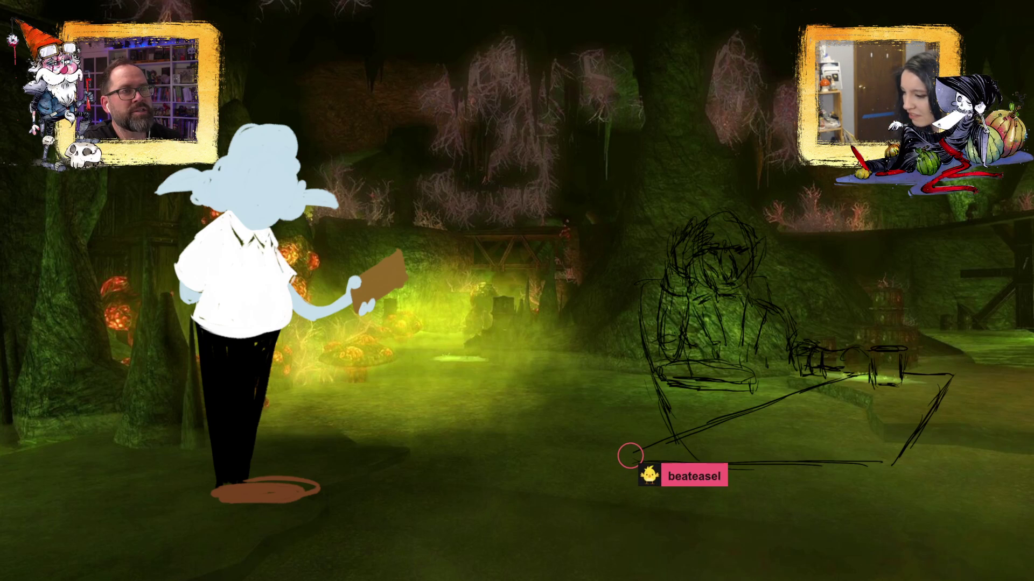
# - Draw the table's lower front edge, right side and legs, plus small strokes beneath it
pyautogui.moveTo(634, 463)
pyautogui.mouseDown()
pyautogui.moveTo(722, 493)
pyautogui.moveTo(780, 489)
pyautogui.moveTo(705, 491)
pyautogui.moveTo(812, 499)
pyautogui.moveTo(877, 493)
pyautogui.moveTo(884, 464)
pyautogui.moveTo(883, 501)
pyautogui.moveTo(888, 470)
pyautogui.mouseUp()
pyautogui.moveTo(947, 373)
pyautogui.mouseDown()
pyautogui.moveTo(954, 410)
pyautogui.moveTo(914, 448)
pyautogui.moveTo(887, 499)
pyautogui.moveTo(964, 403)
pyautogui.moveTo(896, 494)
pyautogui.mouseUp()
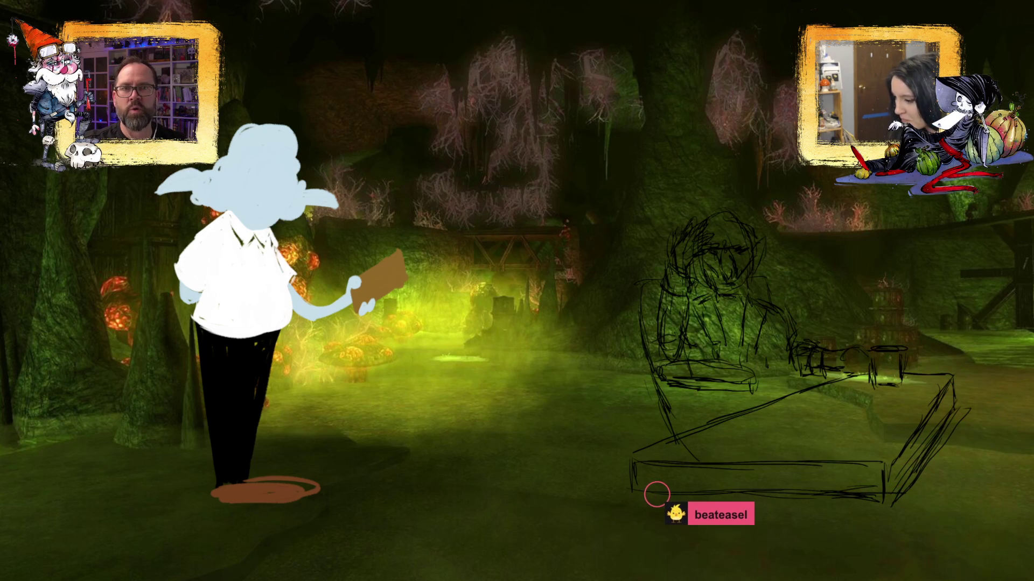
pyautogui.moveTo(657, 499); pyautogui.dragTo(657, 509)
pyautogui.moveTo(813, 520)
pyautogui.mouseDown()
pyautogui.moveTo(820, 506)
pyautogui.moveTo(807, 533)
pyautogui.mouseUp()
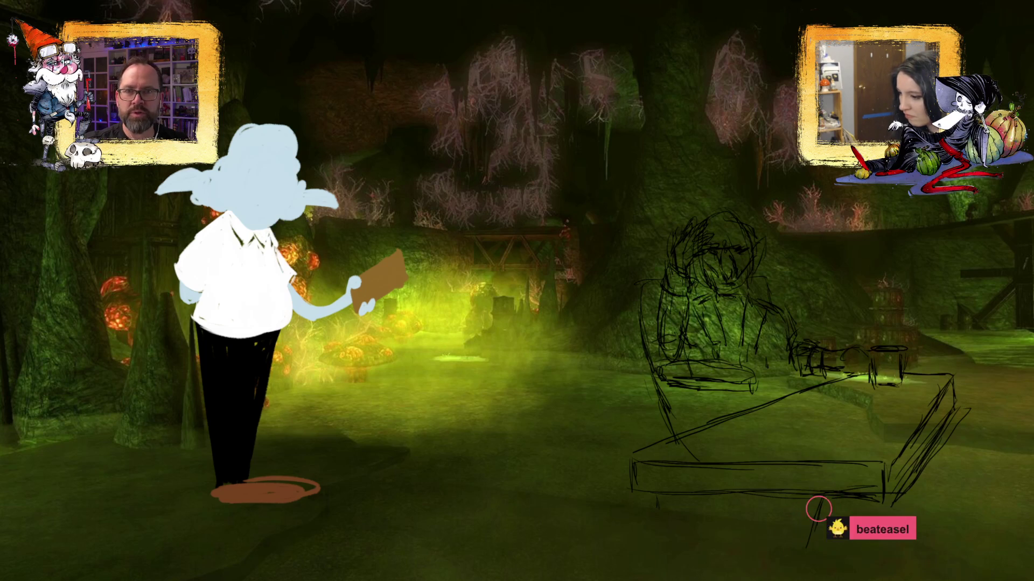
# - Stroke the chair's left back edge and fill the seated figure's head light grey
pyautogui.moveTo(663, 422); pyautogui.dragTo(659, 443)
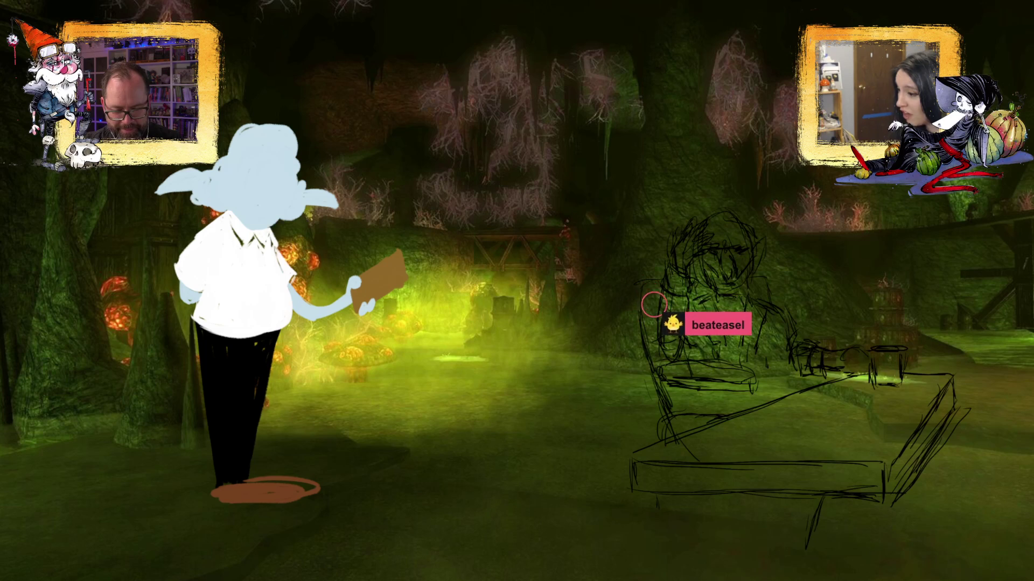
pyautogui.moveTo(651, 281)
pyautogui.mouseDown()
pyautogui.moveTo(628, 295)
pyautogui.moveTo(624, 357)
pyautogui.moveTo(653, 408)
pyautogui.mouseUp()
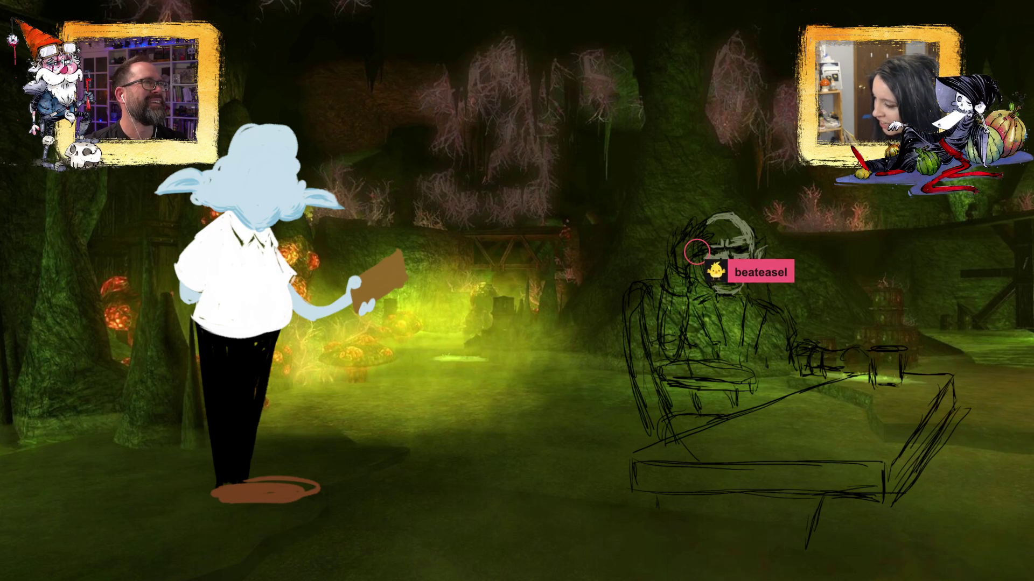
pyautogui.click(706, 248)
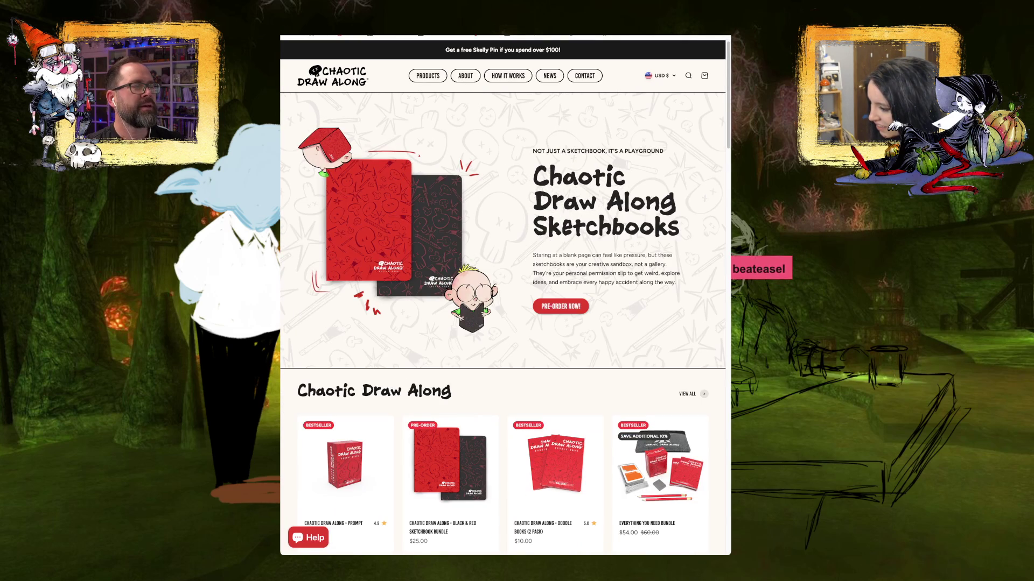
# - Open the Black & Red Sketchbook Bundle page and zoom into the notebook's Pick Your Prompts photo
pyautogui.scroll(-3, 450, 334)
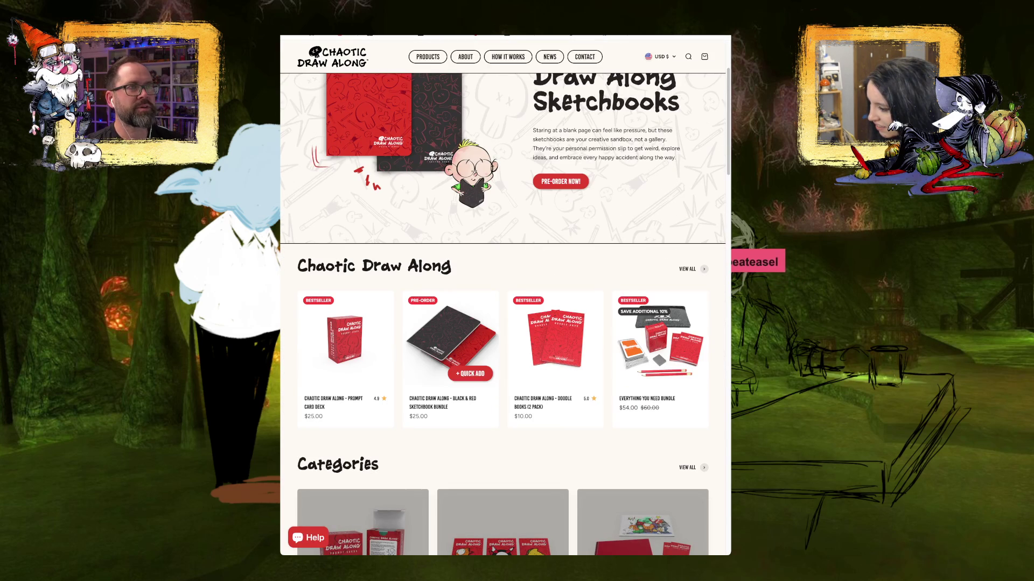
pyautogui.click(451, 334)
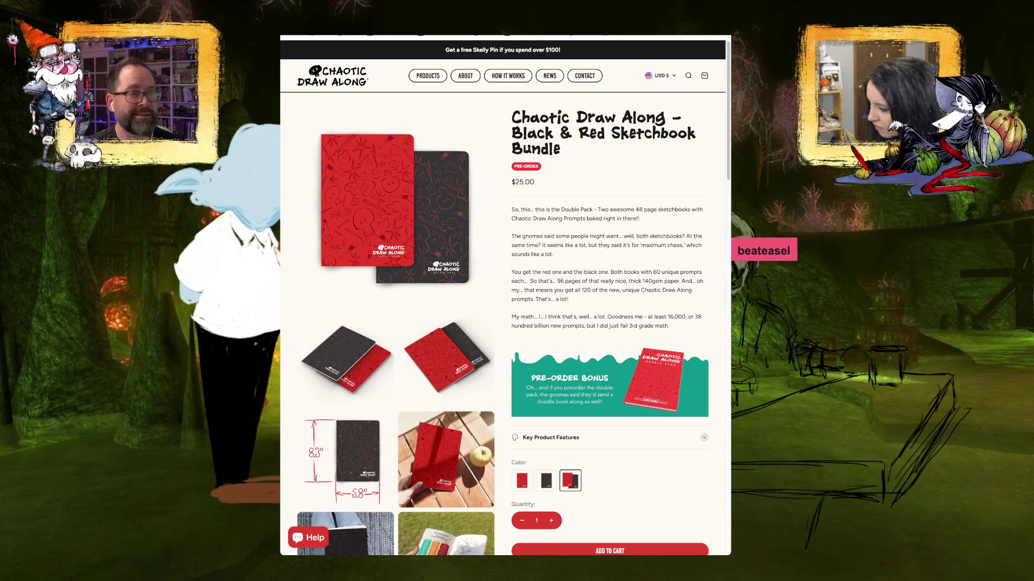
pyautogui.scroll(-1, 504, 298)
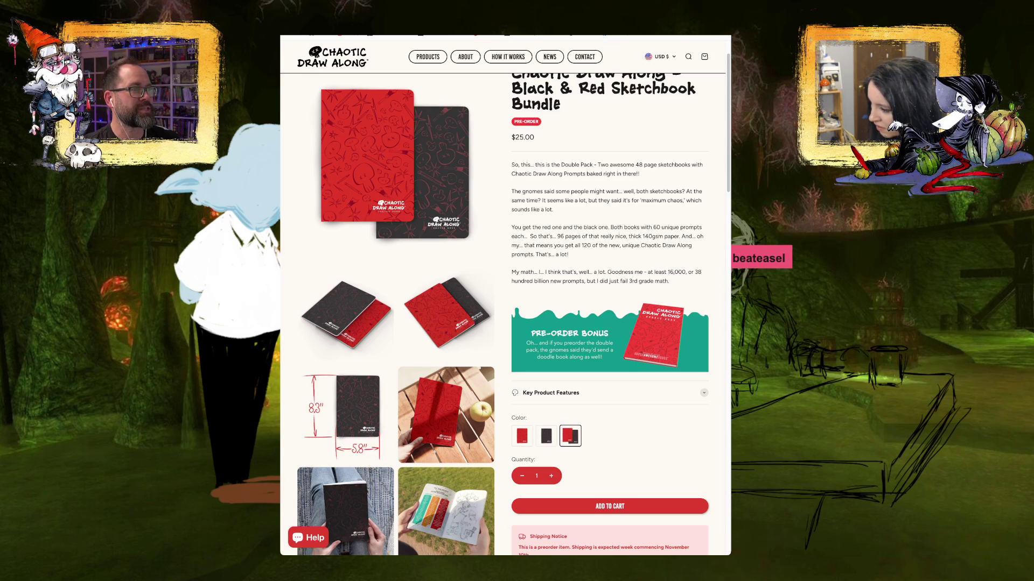
pyautogui.scroll(2, 446, 268)
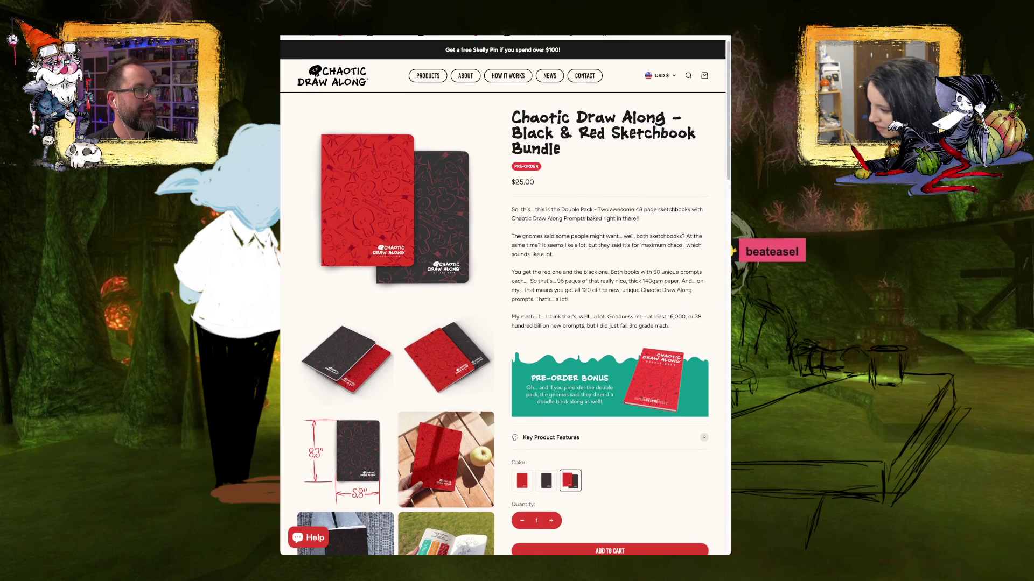
pyautogui.scroll(-6, 446, 268)
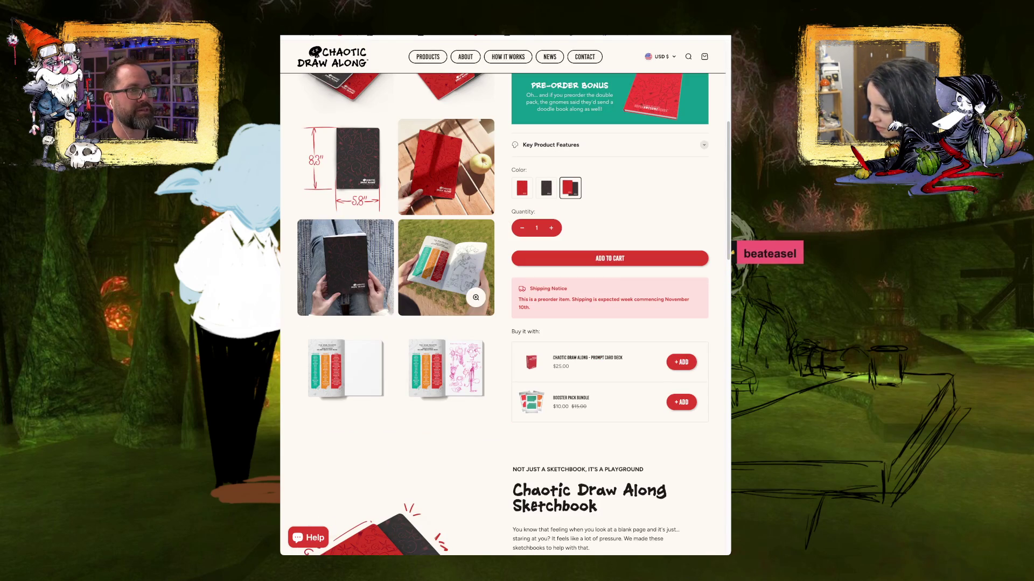
pyautogui.click(446, 268)
pyautogui.click(446, 268)
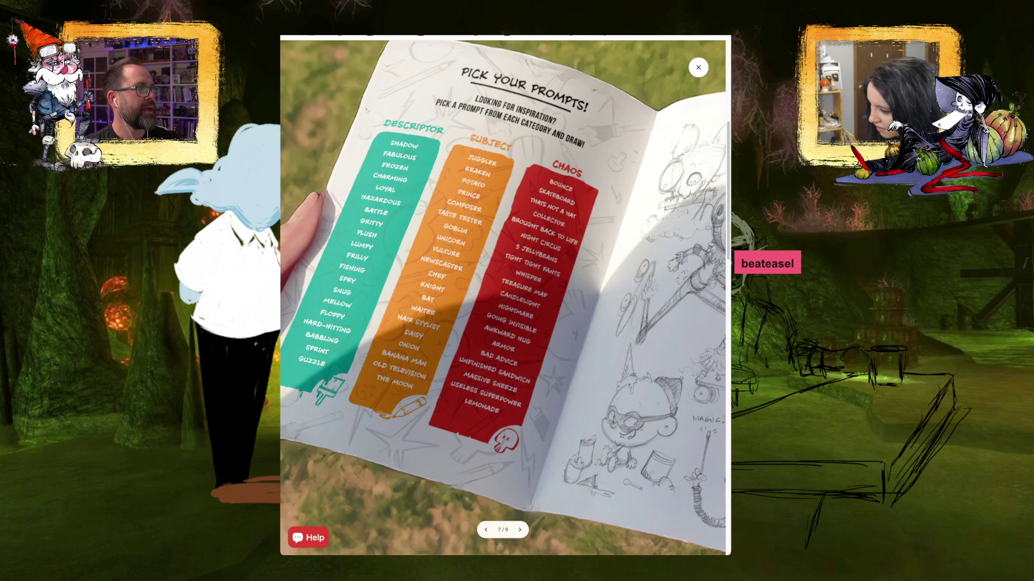
# - Zoom out of the notebook photo and close the enlarged view
pyautogui.click(446, 267)
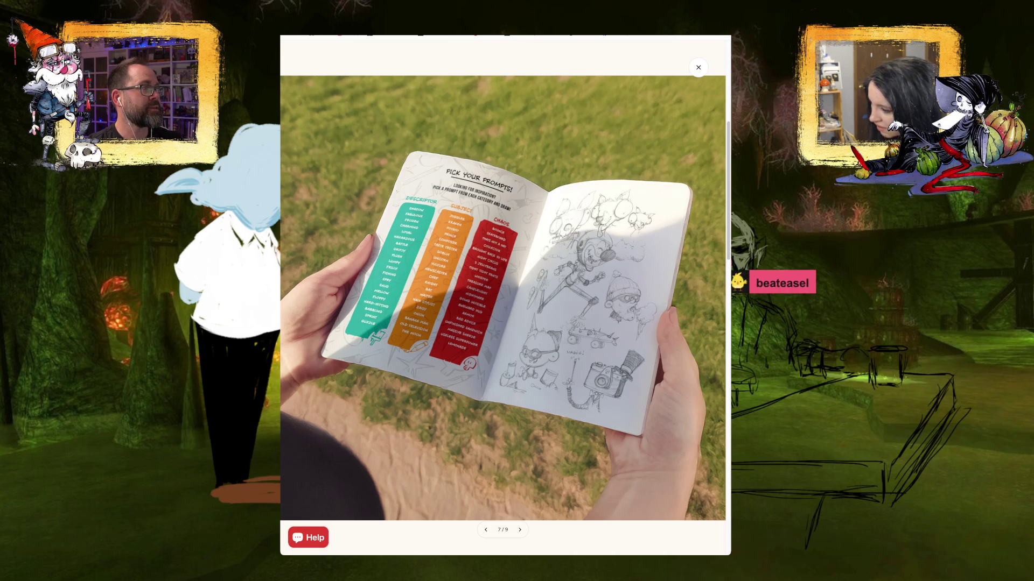
pyautogui.press('Escape')
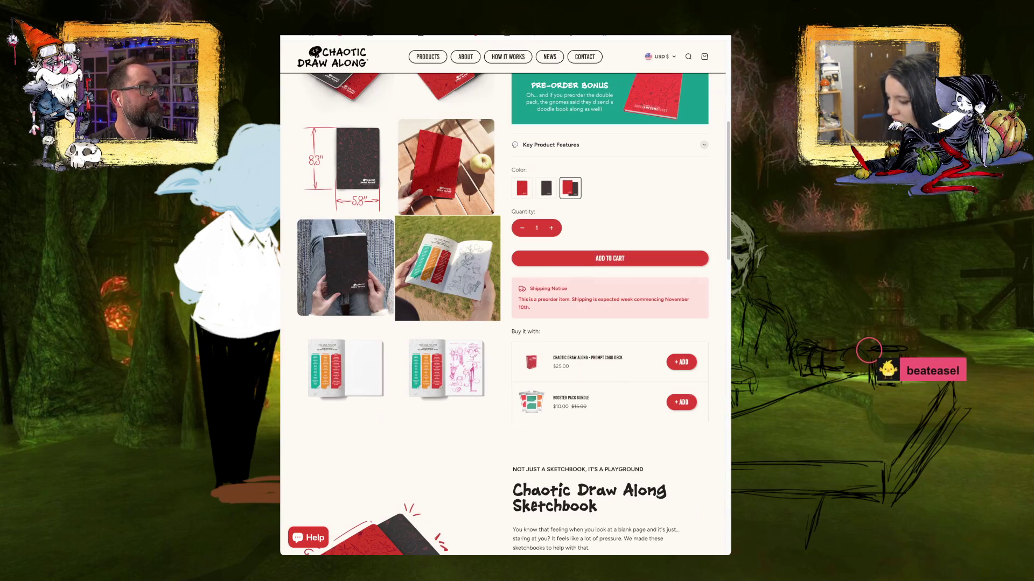